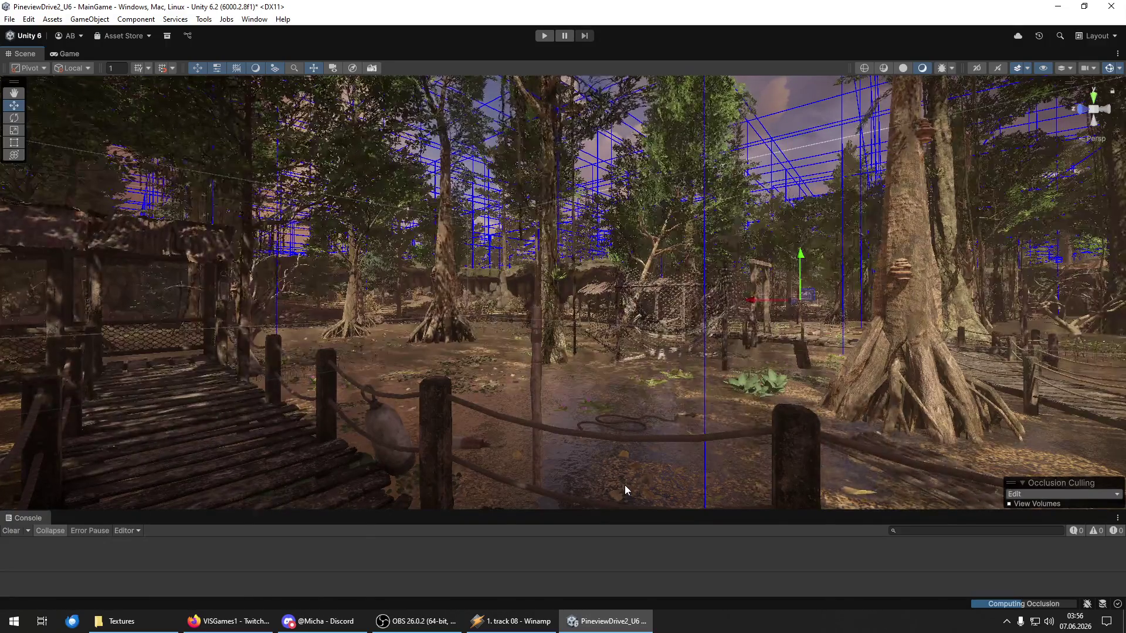
Step: Fly the Scene camera forward past the swamp hut toward the boardwalk
mouse_move(427, 353)
mouse_down()
mouse_move(550, 353)
mouse_move(404, 353)
mouse_up()
drag(480, 325, 382, 349)
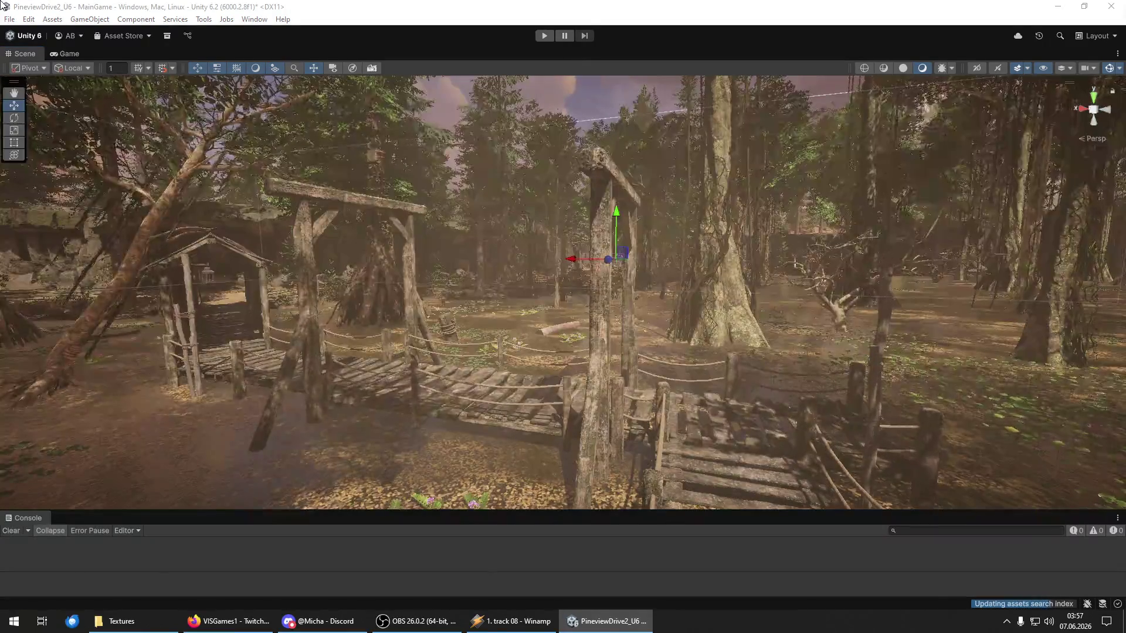
click(10, 19)
Step: Save the MainGame scene and the whole project, then turn the Scene view to a new angle
click(21, 75)
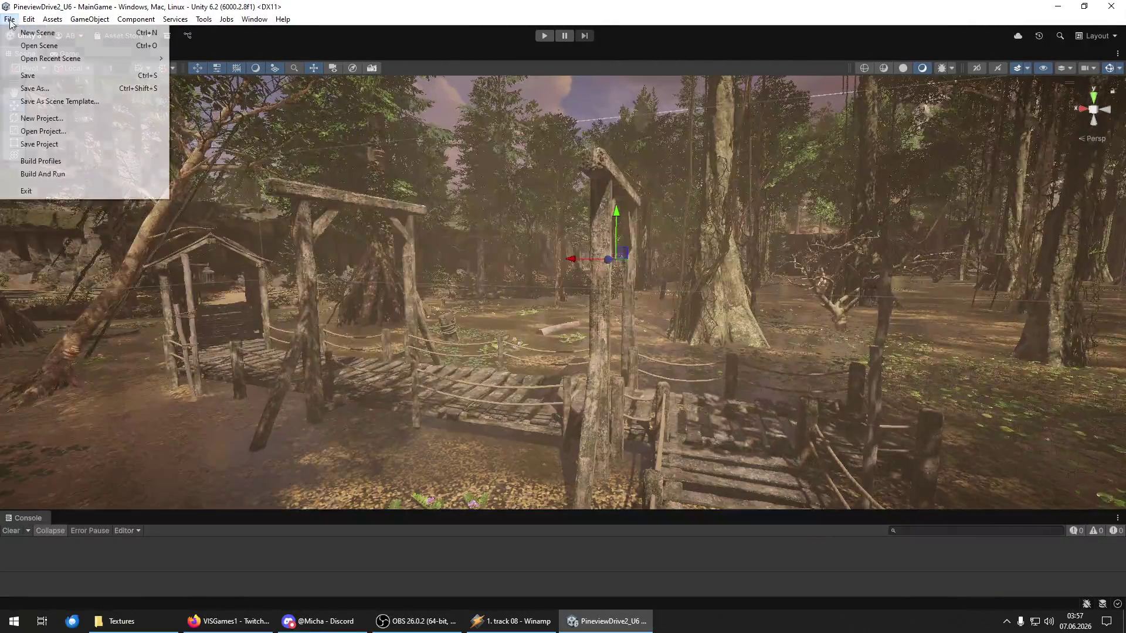
click(71, 143)
mouse_move(470, 299)
mouse_down()
mouse_move(609, 335)
mouse_move(814, 324)
mouse_move(798, 315)
mouse_up()
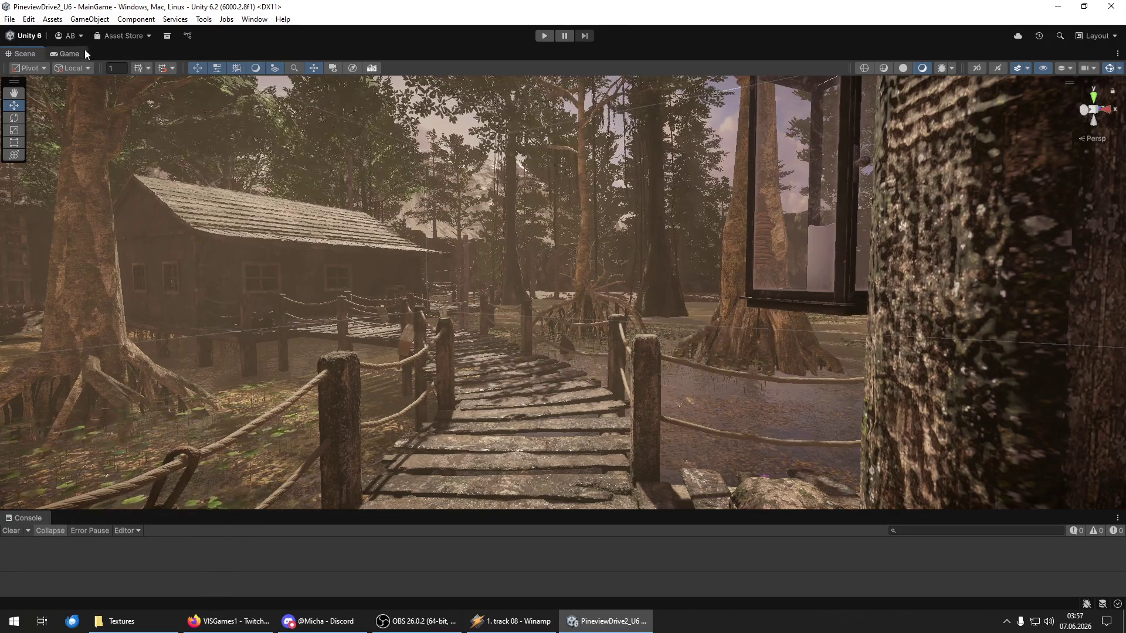
Step: Save the project and the MainGame scene once more, then close the Unity editor
click(10, 19)
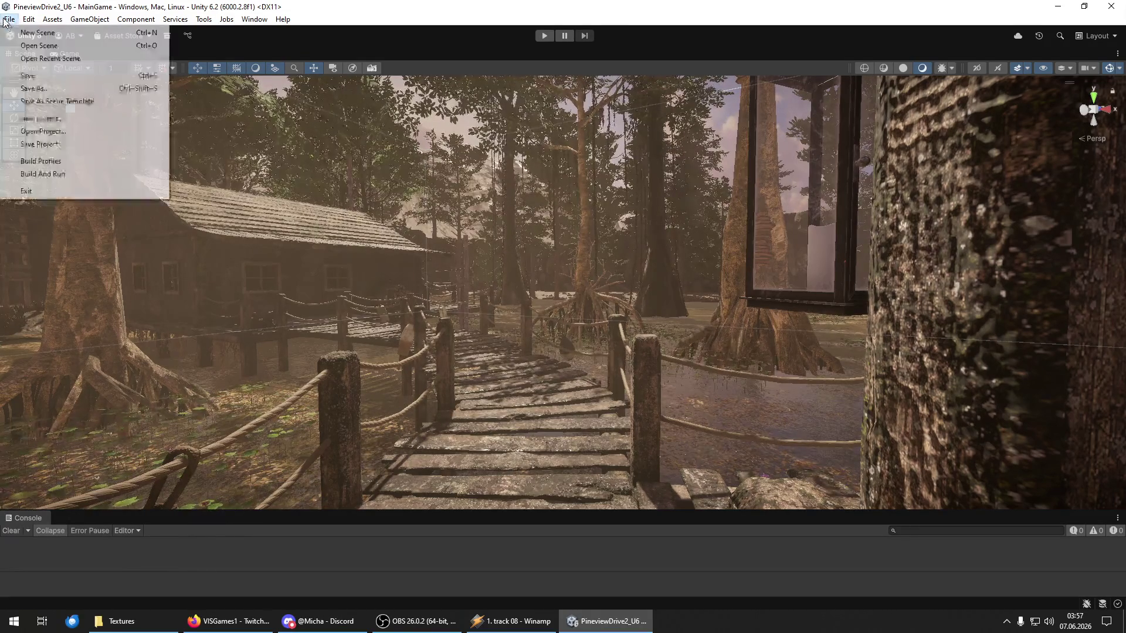
click(47, 152)
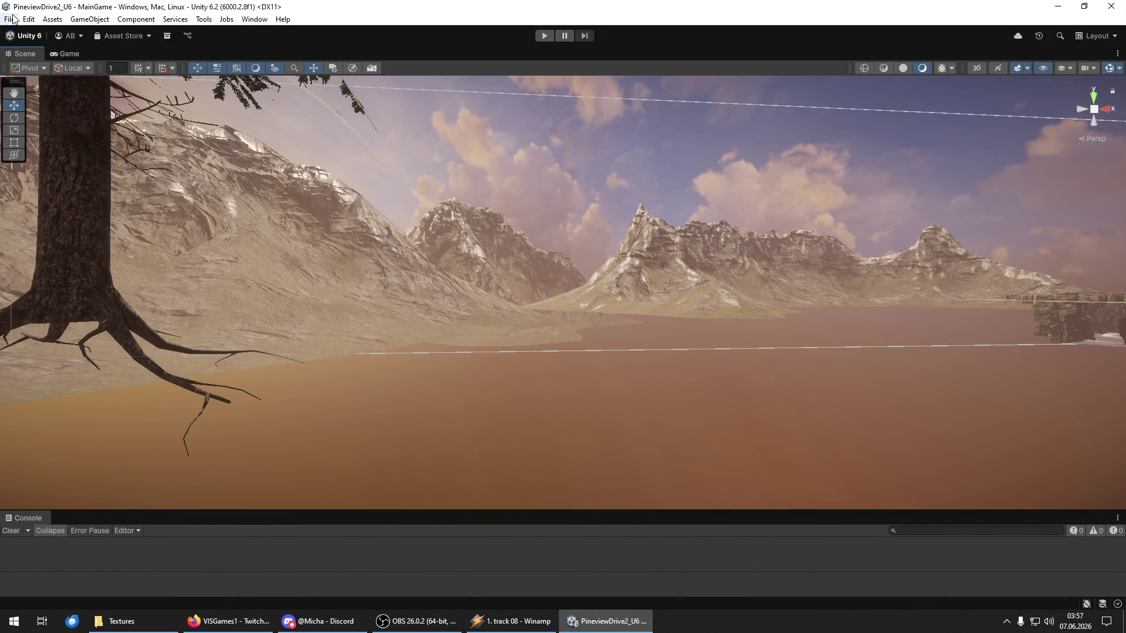
click(10, 18)
click(35, 77)
click(9, 18)
click(68, 145)
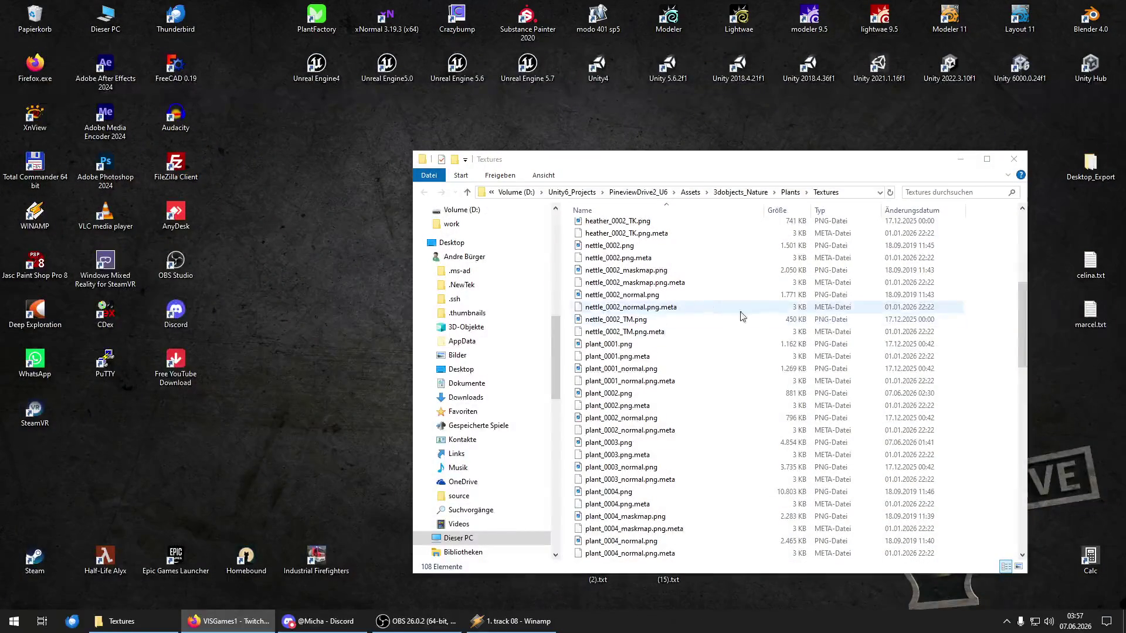
Step: Close the Textures Explorer window and select the Unity Hub shortcut on the desktop
click(1014, 158)
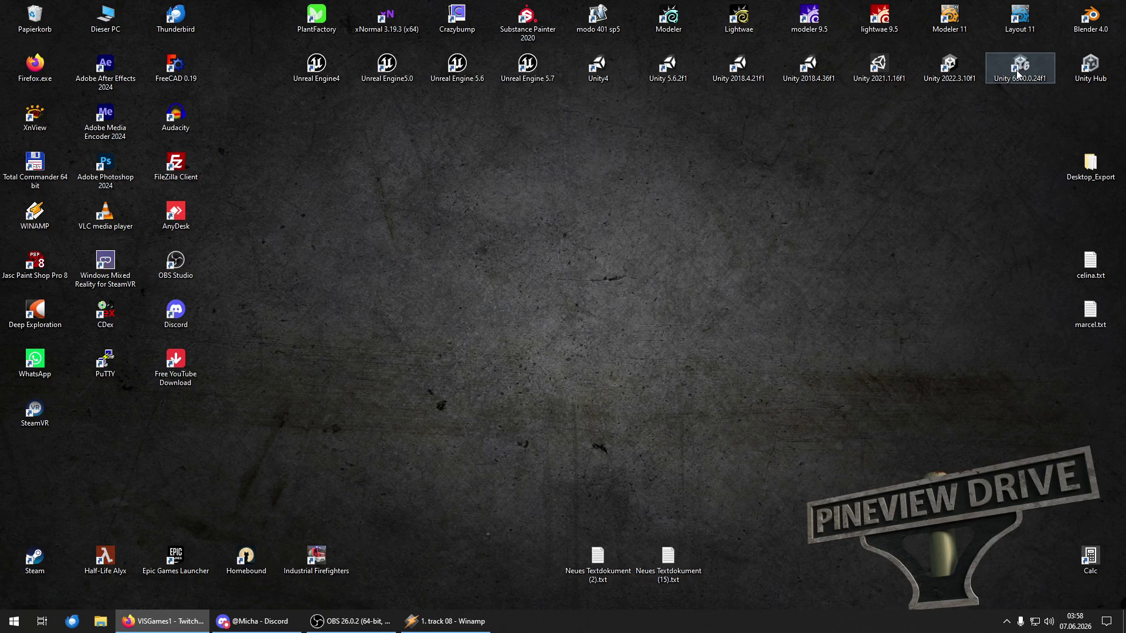
click(950, 66)
Step: Launch Unity Hub and open the PineviewDrive2_U6 project from the Projects list
double_click(1031, 72)
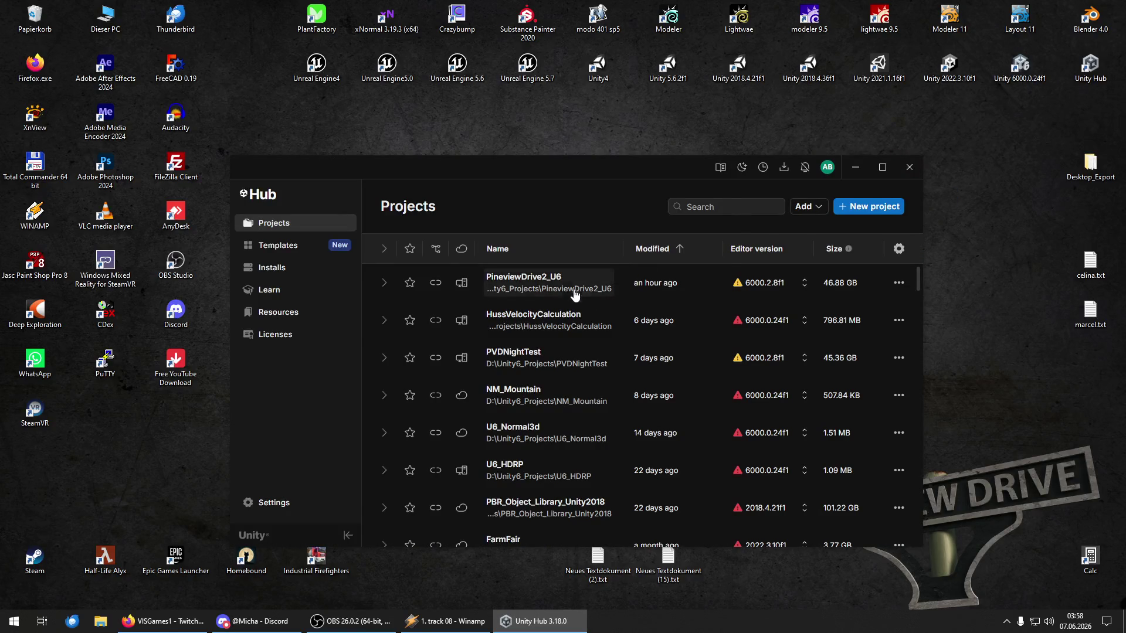
click(563, 287)
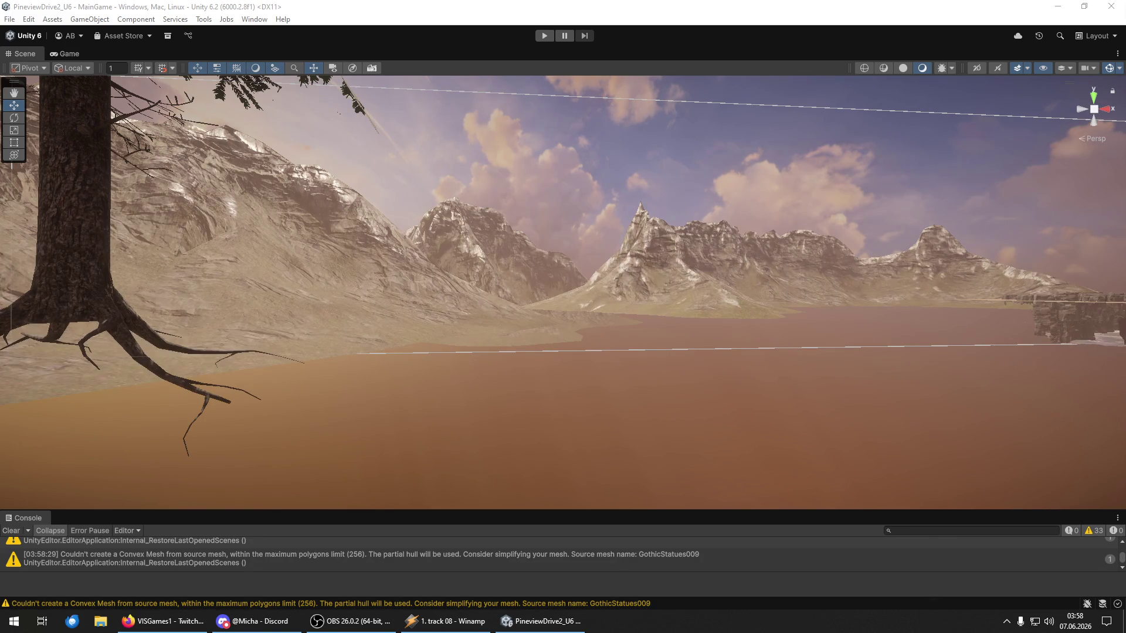
Step: Save the project, clear the Console warnings, and launch Task Manager from the taskbar
click(9, 19)
click(9, 19)
click(75, 146)
click(10, 531)
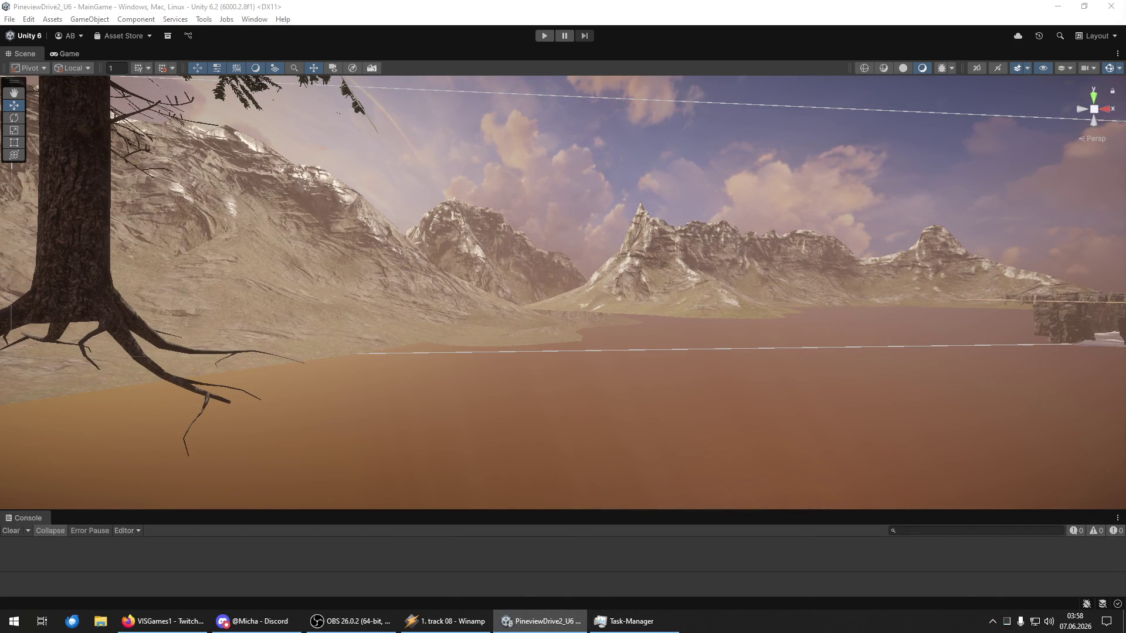
click(630, 629)
Step: Move Task Manager up and left, review Unity Editor's CPU, memory and GPU use, then close it
drag(802, 82, 609, 61)
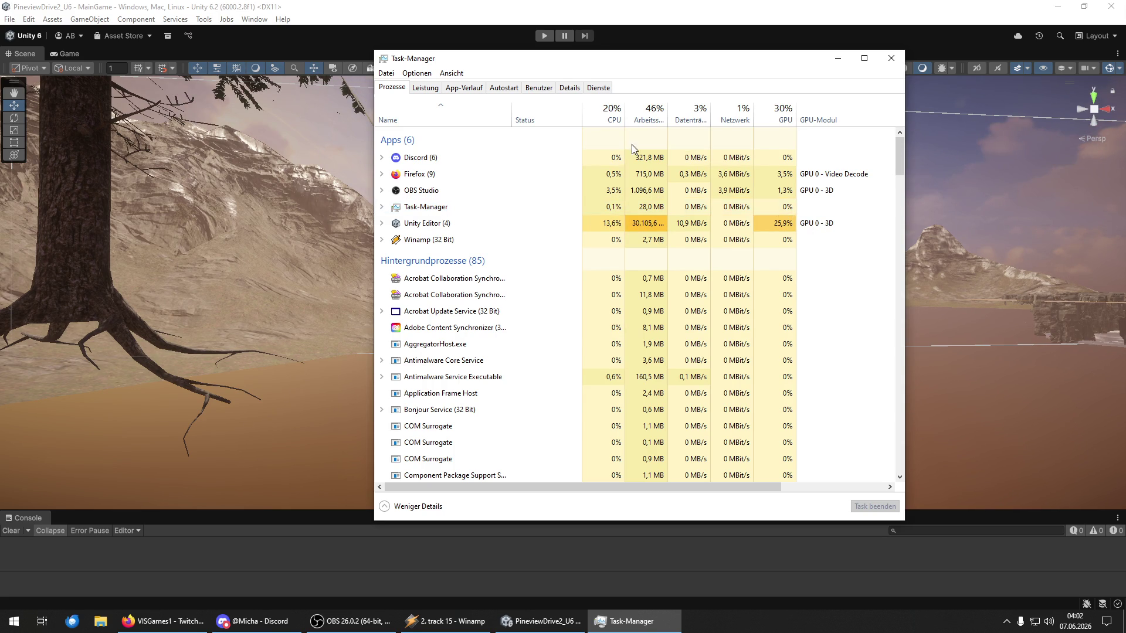
click(892, 60)
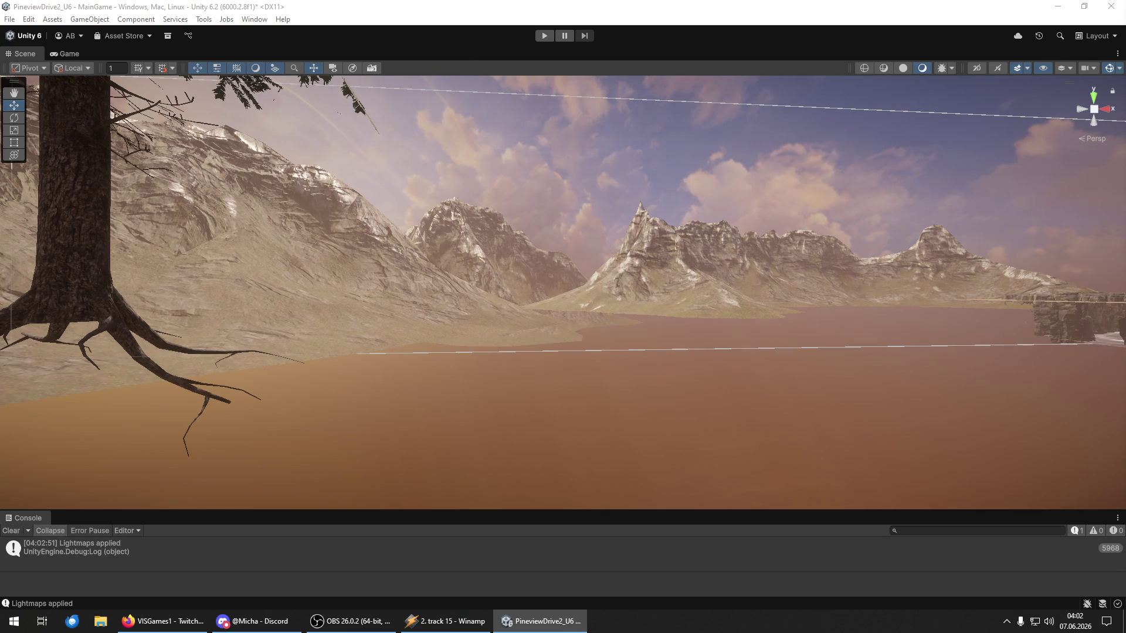
Step: Fly the Scene camera forward from the lake into the forest toward the wooden hut
key(w)
key(w)
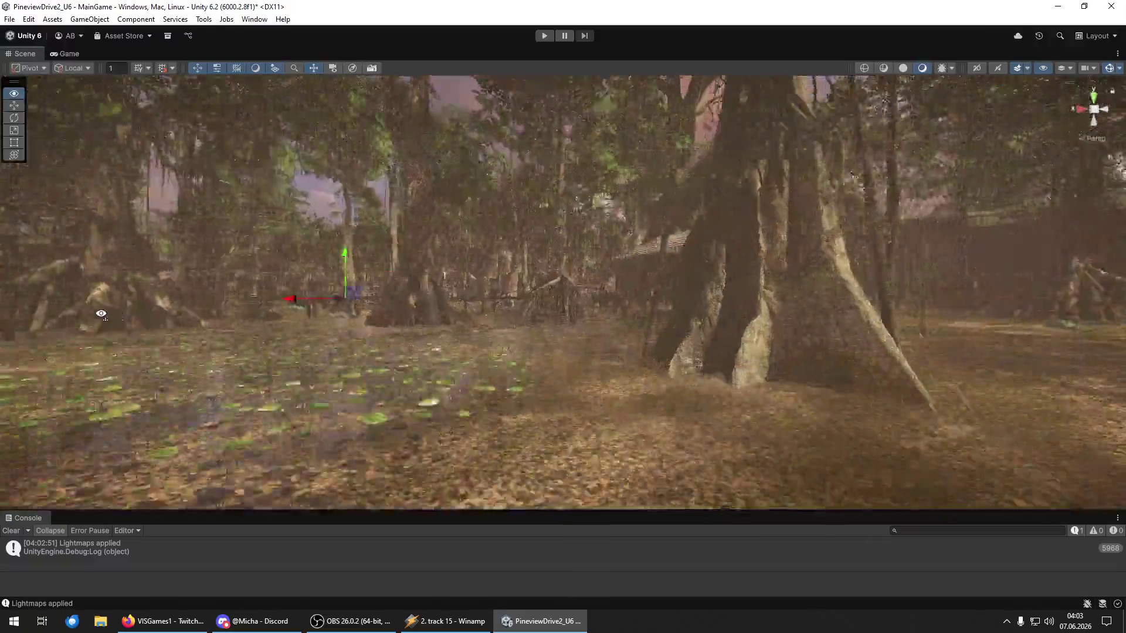
key(w)
key(w)
key(w)
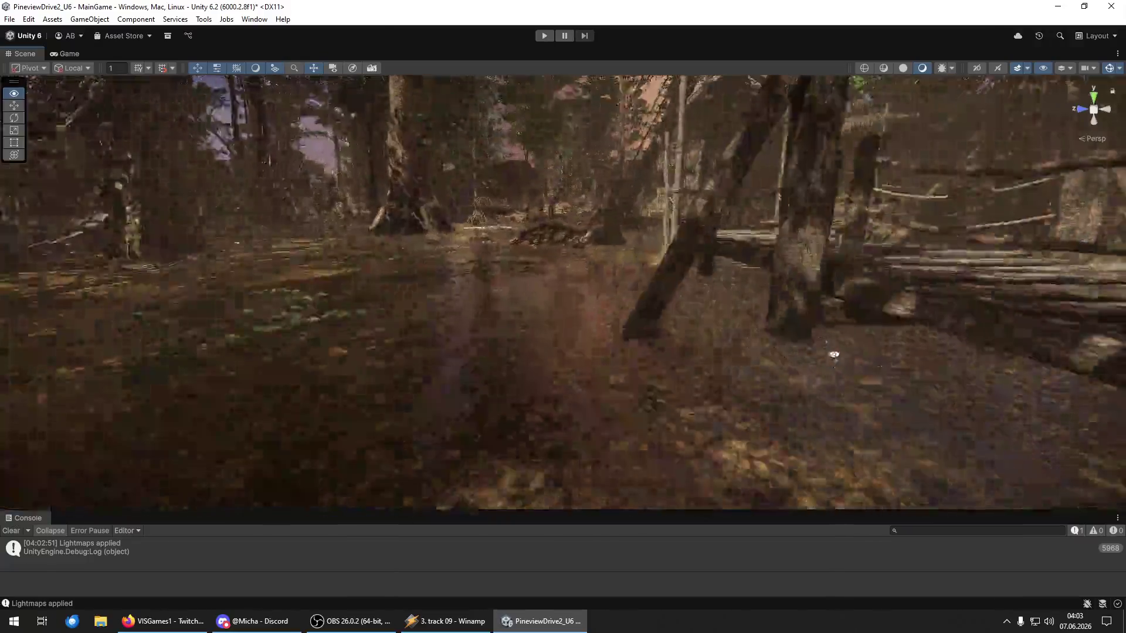
Step: Fly over the bridge clearing and along the forest path to face the covered footbridge
mouse_move(834, 354)
mouse_down()
mouse_move(1119, 310)
mouse_move(1110, 319)
mouse_move(322, 320)
mouse_move(405, 336)
mouse_move(765, 331)
mouse_move(47, 402)
mouse_move(234, 364)
mouse_move(477, 336)
mouse_move(214, 327)
mouse_move(603, 334)
mouse_move(621, 344)
mouse_move(616, 334)
mouse_move(782, 344)
mouse_move(784, 333)
mouse_move(679, 322)
mouse_move(439, 353)
mouse_up()
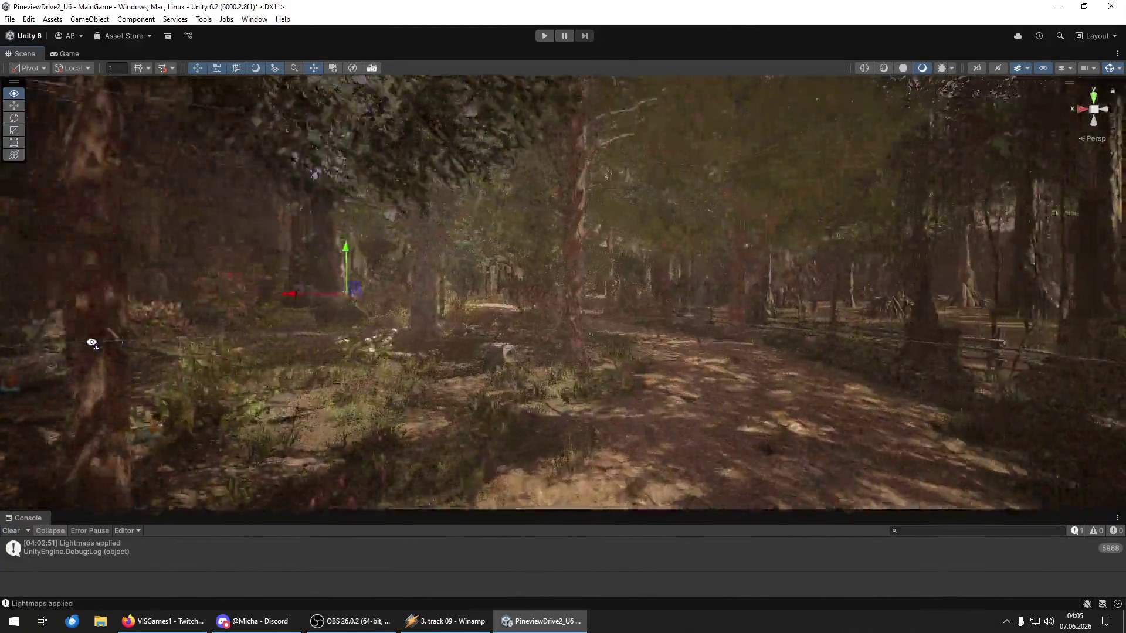
key(w)
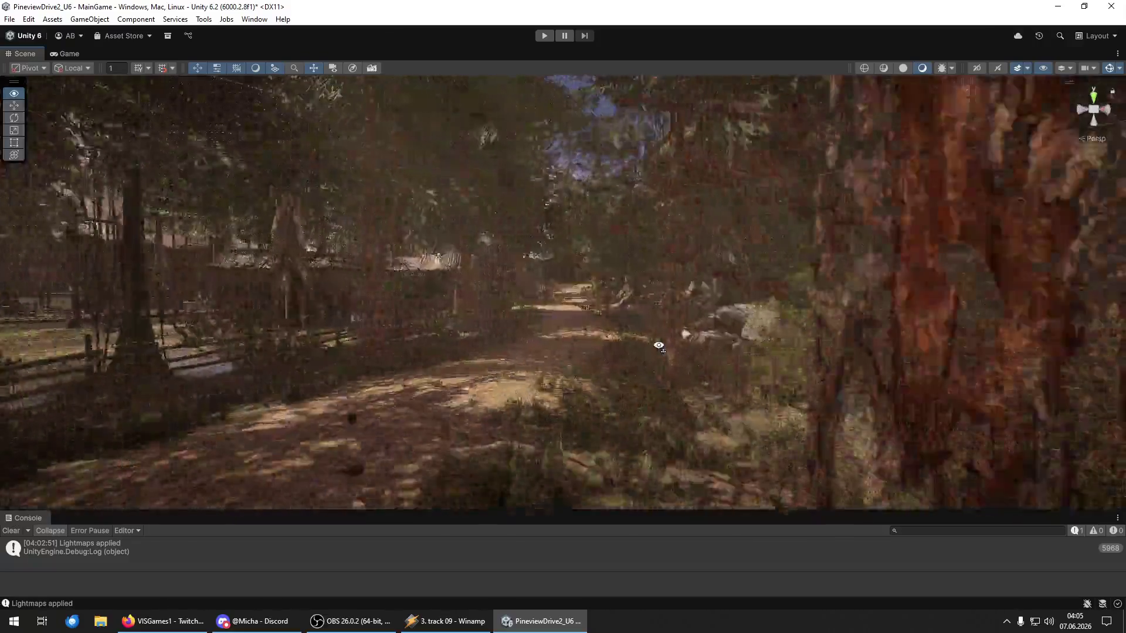
key(w)
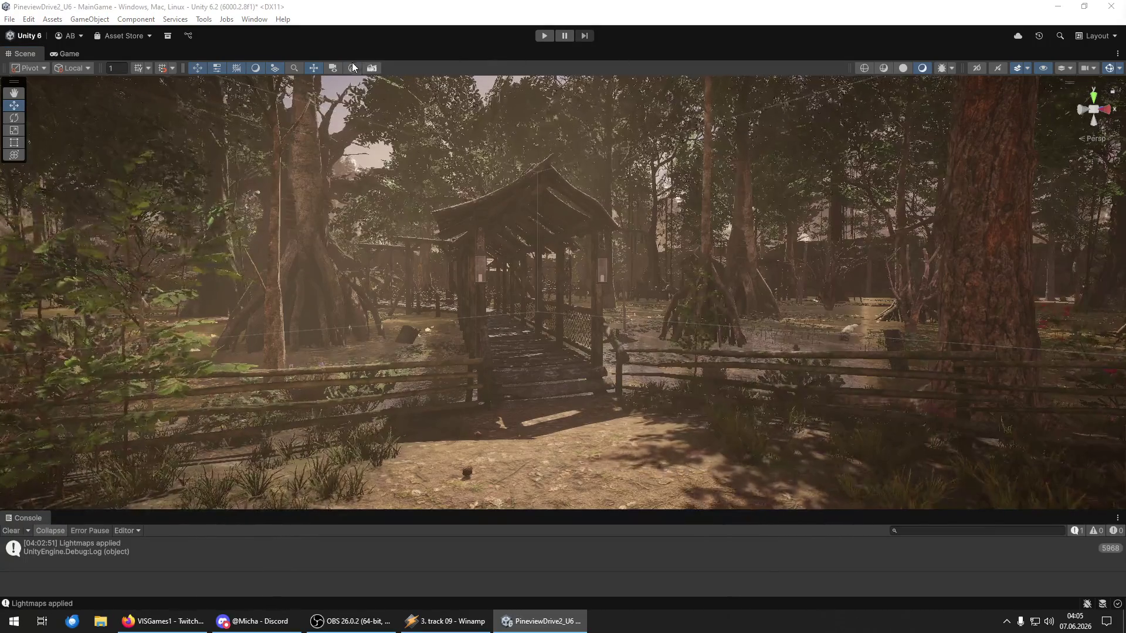
Step: Turn on Show NavMesh in the AI Navigation overlay, inspect the path, clear the Console, then turn it off
click(902, 297)
click(1116, 454)
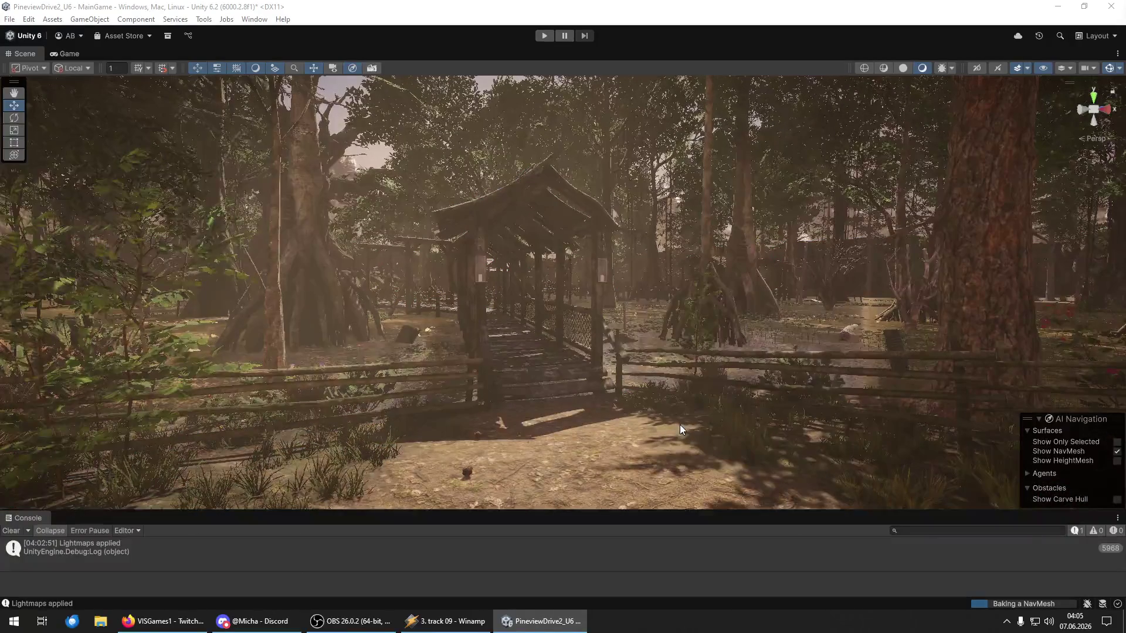
drag(680, 425, 411, 357)
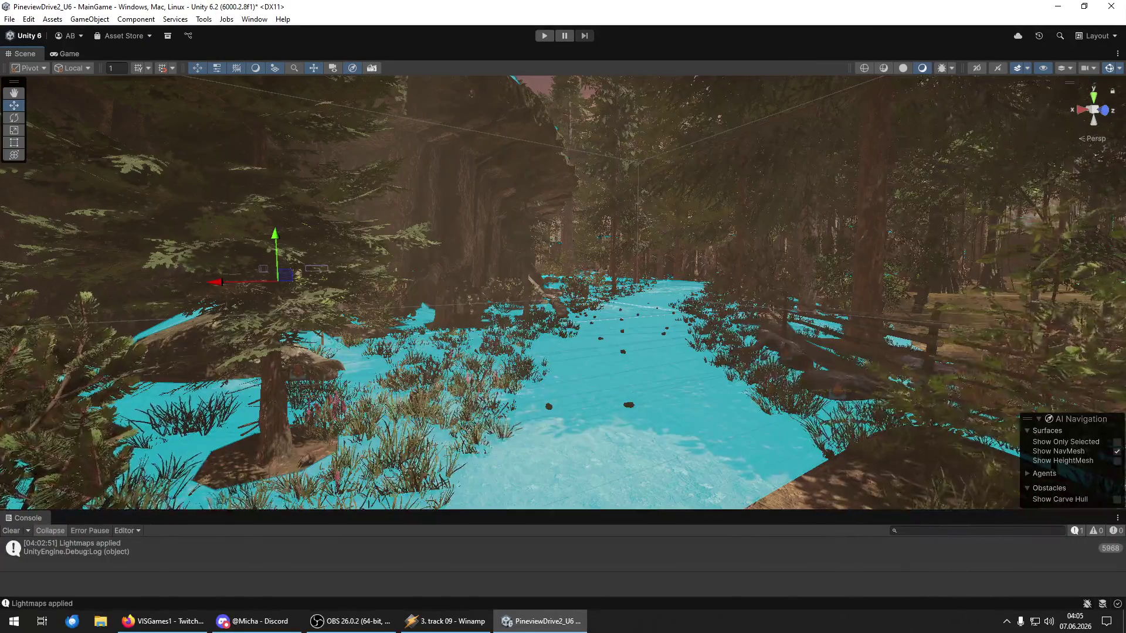
click(11, 531)
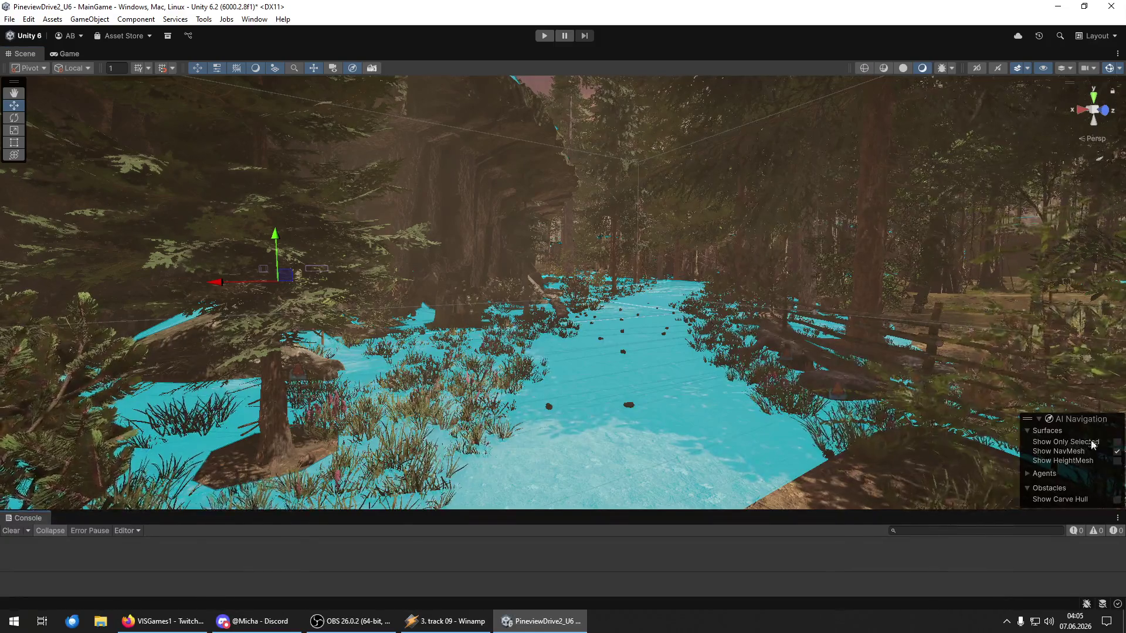
click(1117, 451)
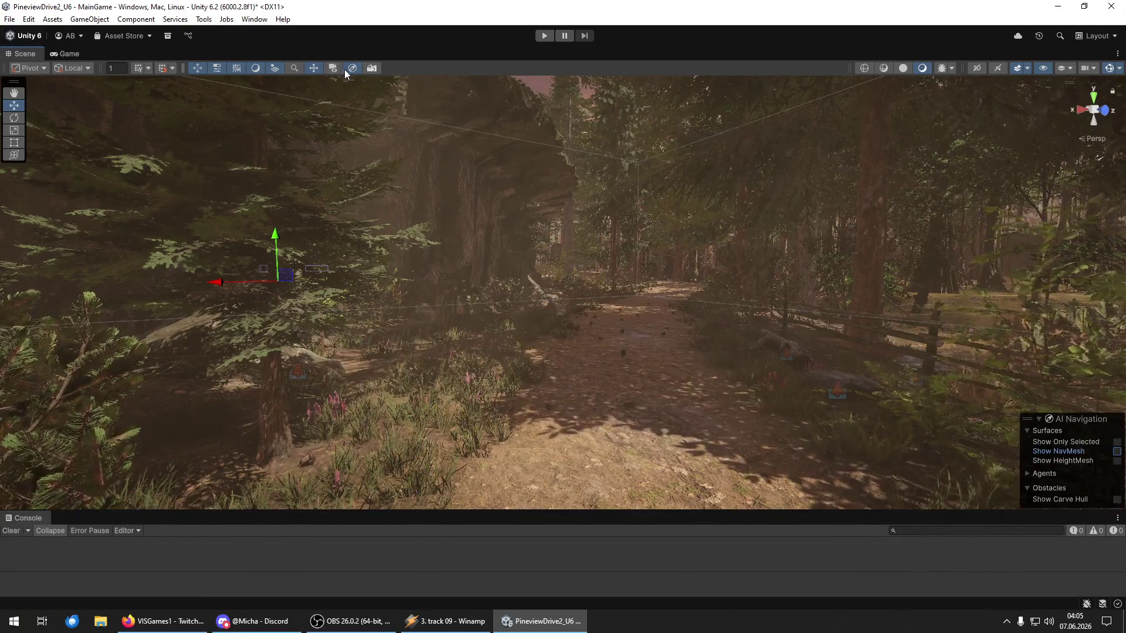
Step: Maneuver around the iron gate, pass through onto the forest path, then turn right toward the manor
mouse_move(573, 252)
mouse_down()
mouse_move(633, 239)
mouse_move(649, 273)
mouse_move(721, 259)
mouse_move(1081, 246)
mouse_move(407, 244)
mouse_move(461, 240)
mouse_up()
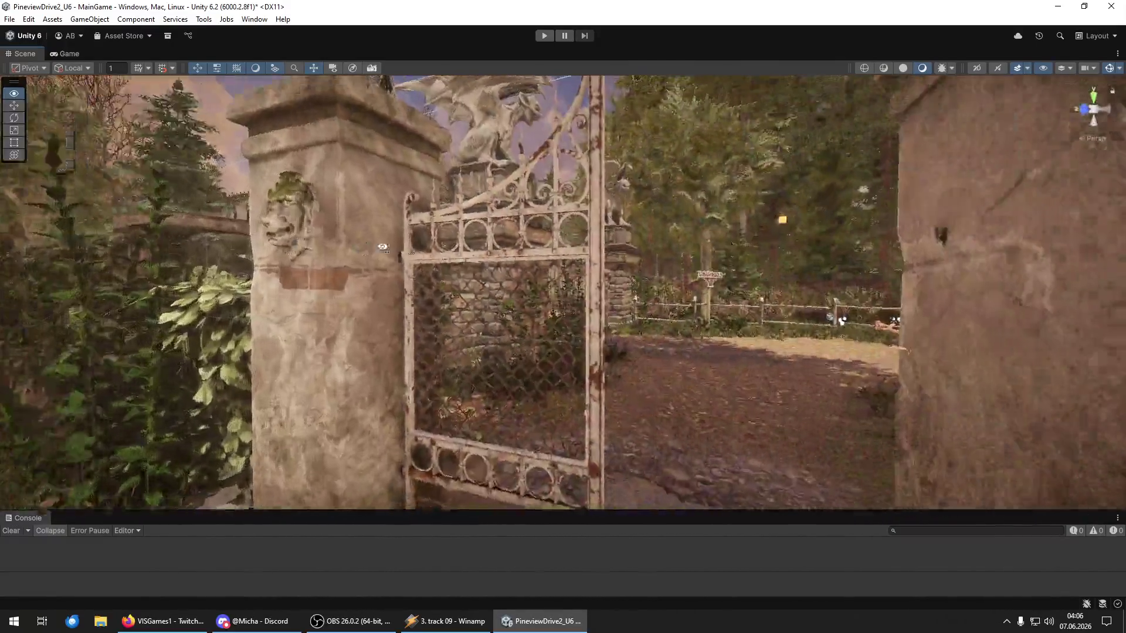
key(s)
key(w)
key(w)
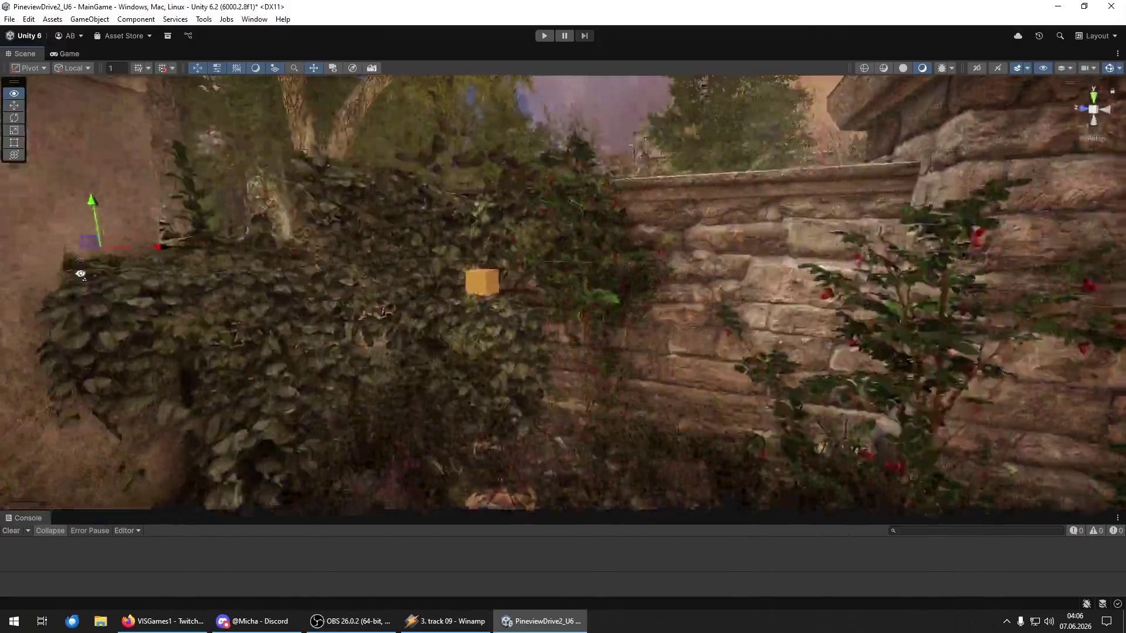
key(s)
key(w)
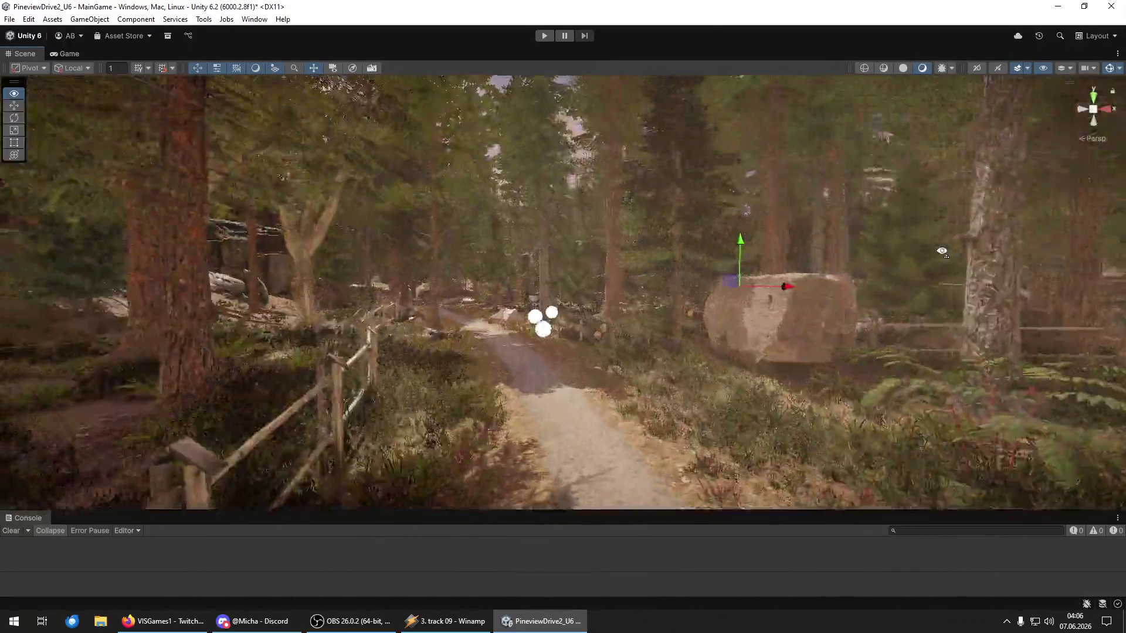
drag(940, 251, 33, 253)
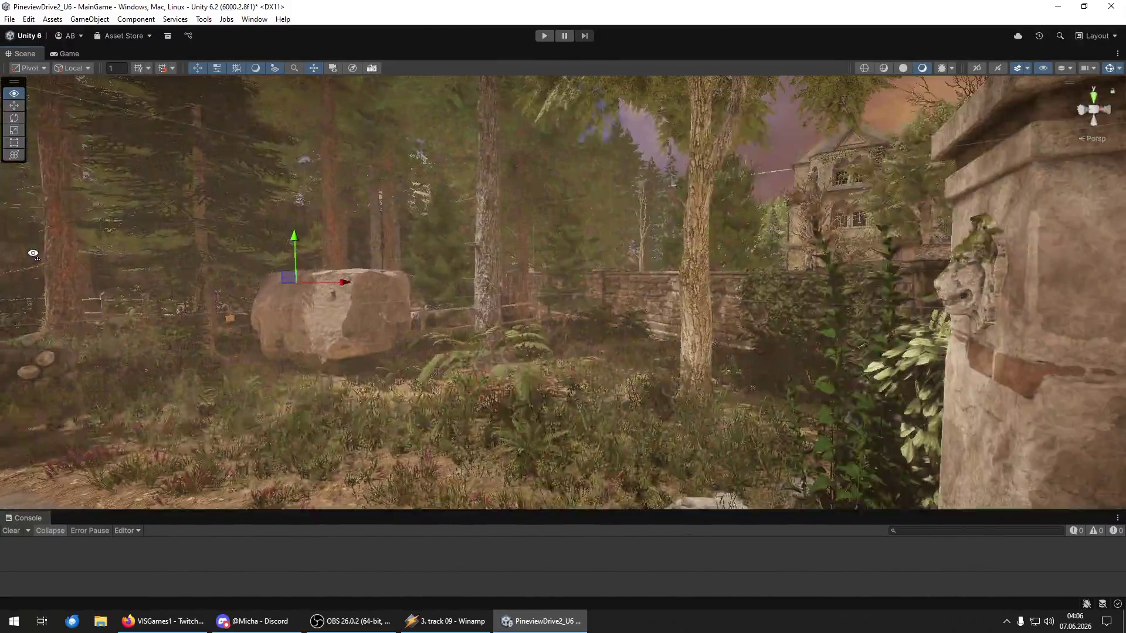
Step: Save the MainGame scene with File > Save, then run File > Save Project
click(10, 19)
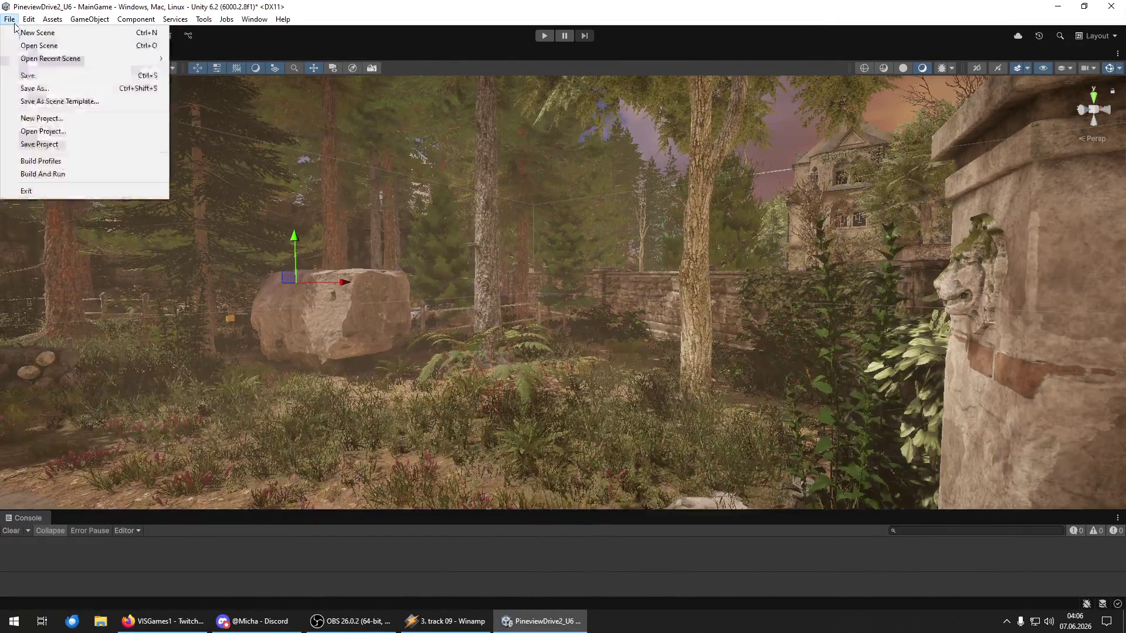
click(27, 75)
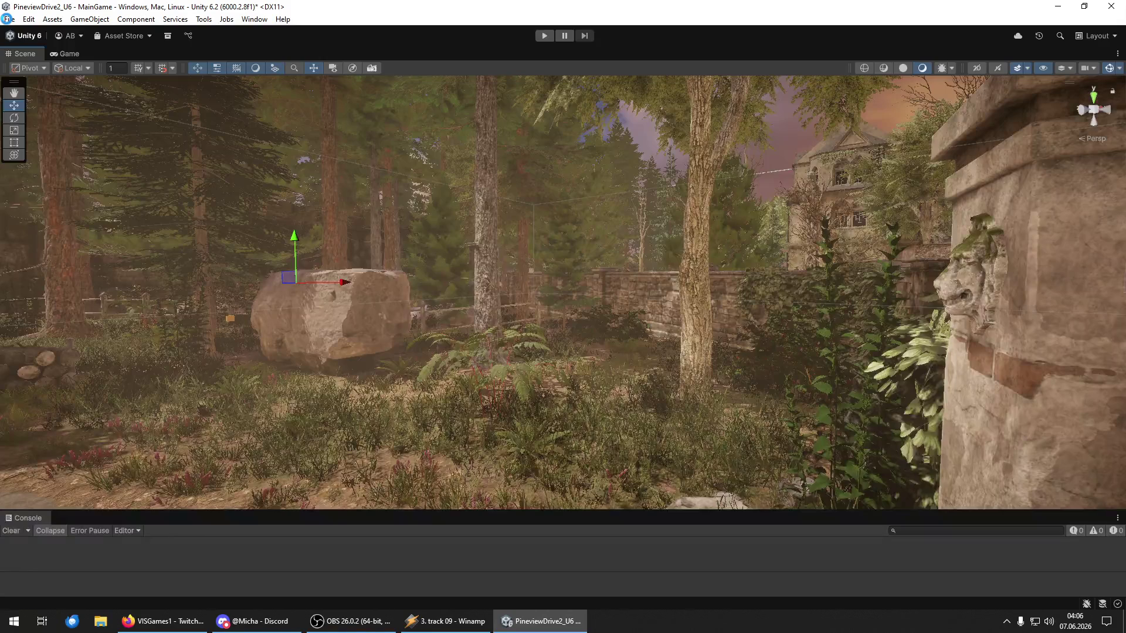
click(8, 20)
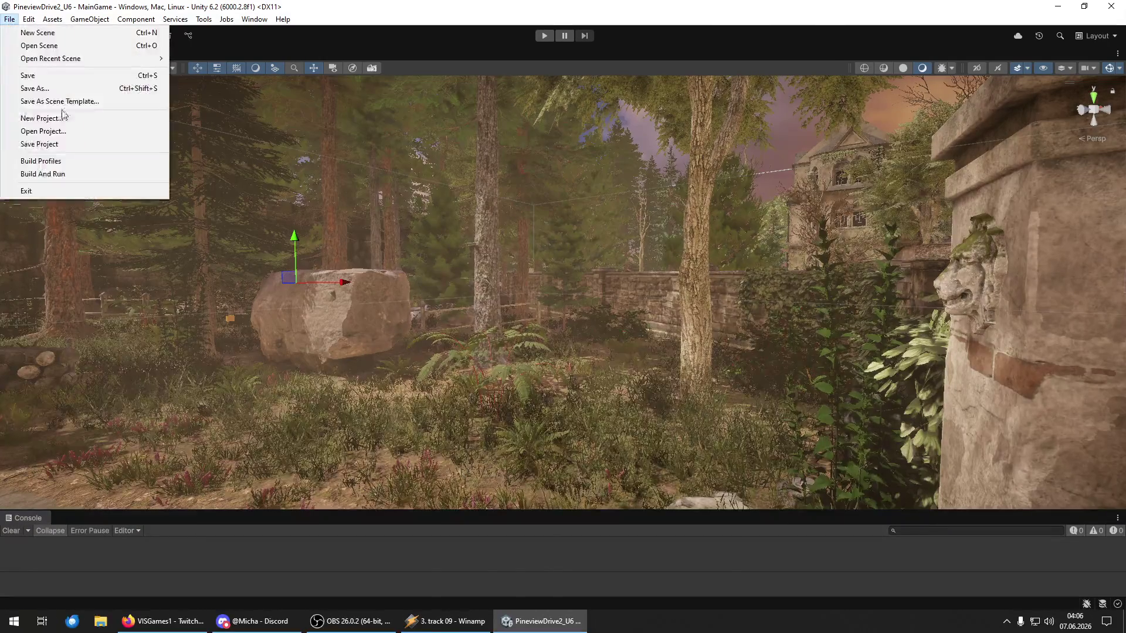
click(75, 147)
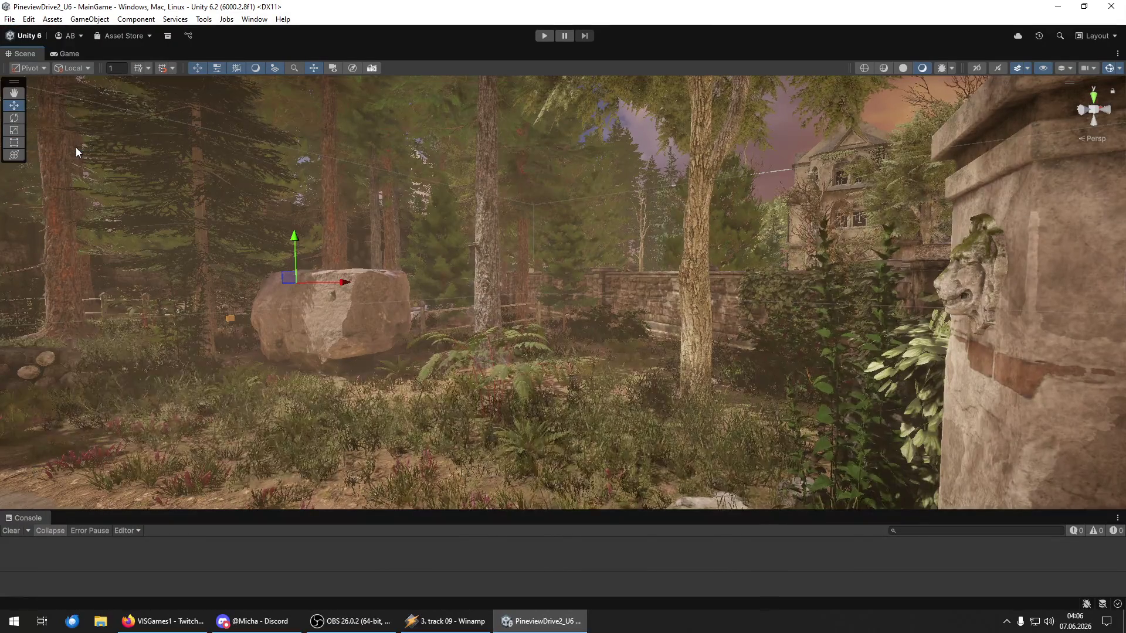
Step: Fly through the dark cabin, out the window to the roofed boardwalk gate, then back outside
mouse_move(405, 192)
mouse_down()
mouse_move(121, 196)
mouse_move(390, 176)
mouse_move(395, 166)
mouse_move(188, 170)
mouse_move(201, 184)
mouse_move(319, 177)
mouse_move(355, 194)
mouse_move(98, 198)
mouse_up()
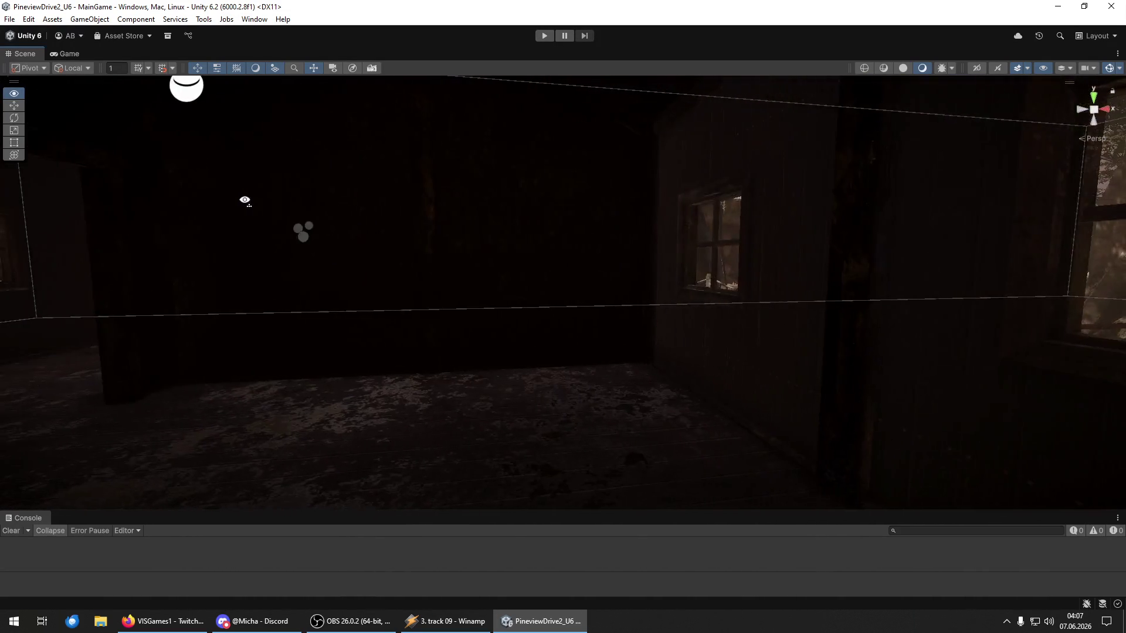
mouse_move(244, 200)
mouse_down()
mouse_move(474, 185)
mouse_move(120, 191)
mouse_up()
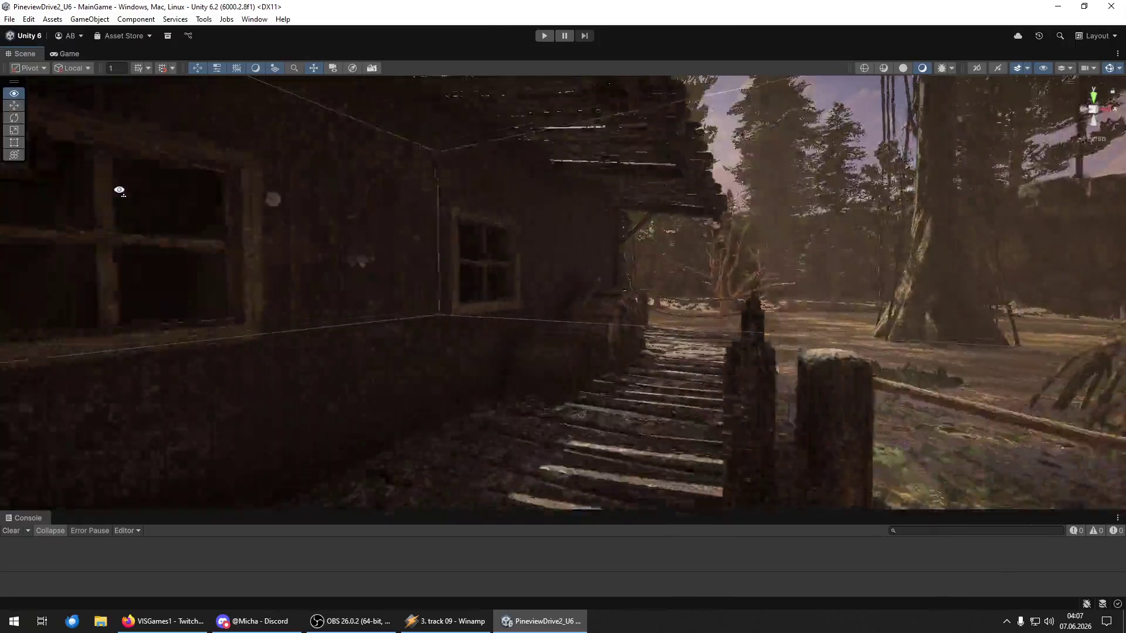
mouse_move(1054, 184)
mouse_down()
mouse_move(538, 183)
mouse_move(743, 222)
mouse_move(558, 192)
mouse_up()
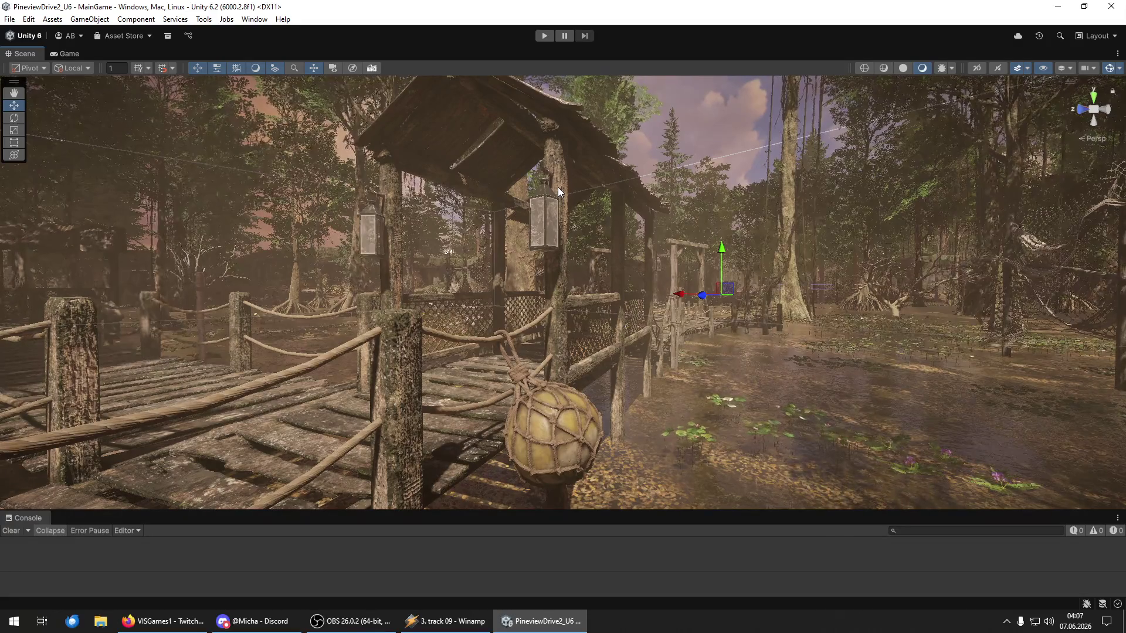
Step: Fly through the gate along the forest trail past the hut and rock cliffs to the covered footbridge
mouse_move(558, 188)
mouse_down()
mouse_move(931, 224)
mouse_move(689, 224)
mouse_move(786, 208)
mouse_move(204, 207)
mouse_move(733, 191)
mouse_move(856, 200)
mouse_move(26, 209)
mouse_move(35, 199)
mouse_move(40, 216)
mouse_move(2, 203)
mouse_move(1058, 211)
mouse_move(1026, 214)
mouse_up()
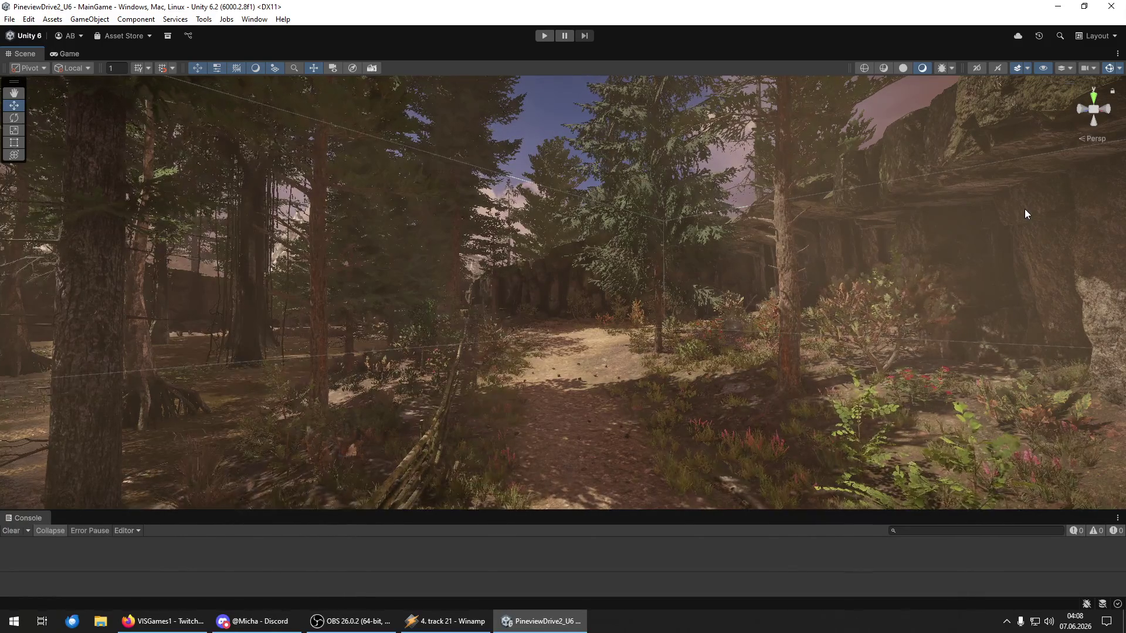
mouse_move(1024, 210)
mouse_down()
mouse_move(323, 269)
mouse_move(448, 251)
mouse_up()
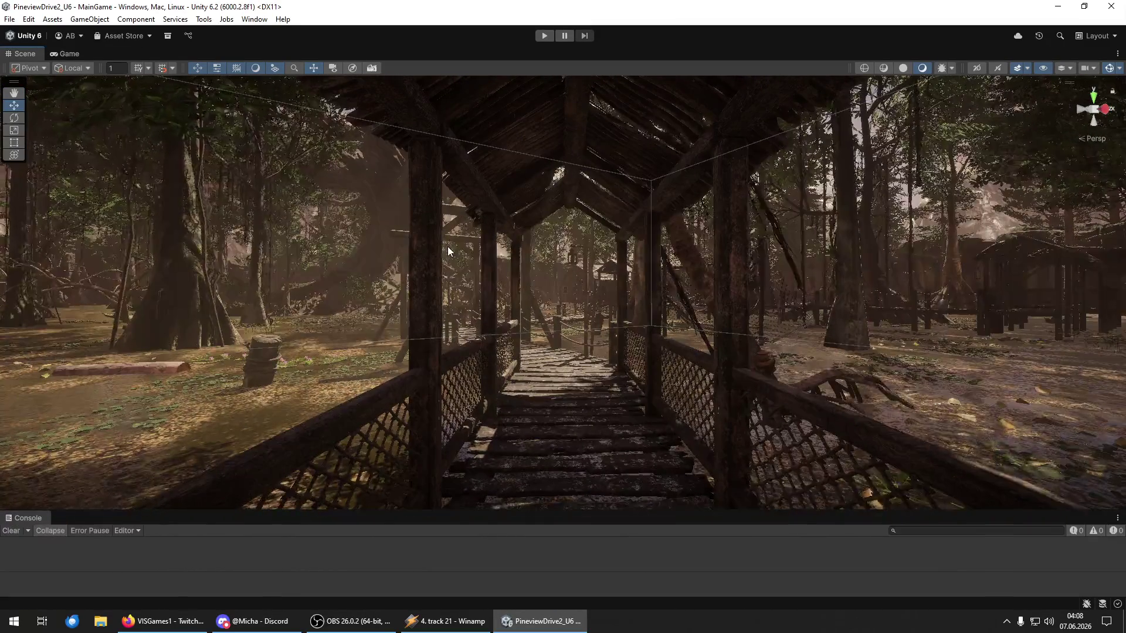
mouse_move(459, 244)
mouse_down()
mouse_move(432, 268)
mouse_move(36, 255)
mouse_move(277, 264)
mouse_move(410, 254)
mouse_move(167, 261)
mouse_move(382, 268)
mouse_move(704, 255)
mouse_move(726, 244)
mouse_move(1055, 255)
mouse_move(119, 258)
mouse_move(967, 255)
mouse_move(235, 264)
mouse_move(255, 266)
mouse_up()
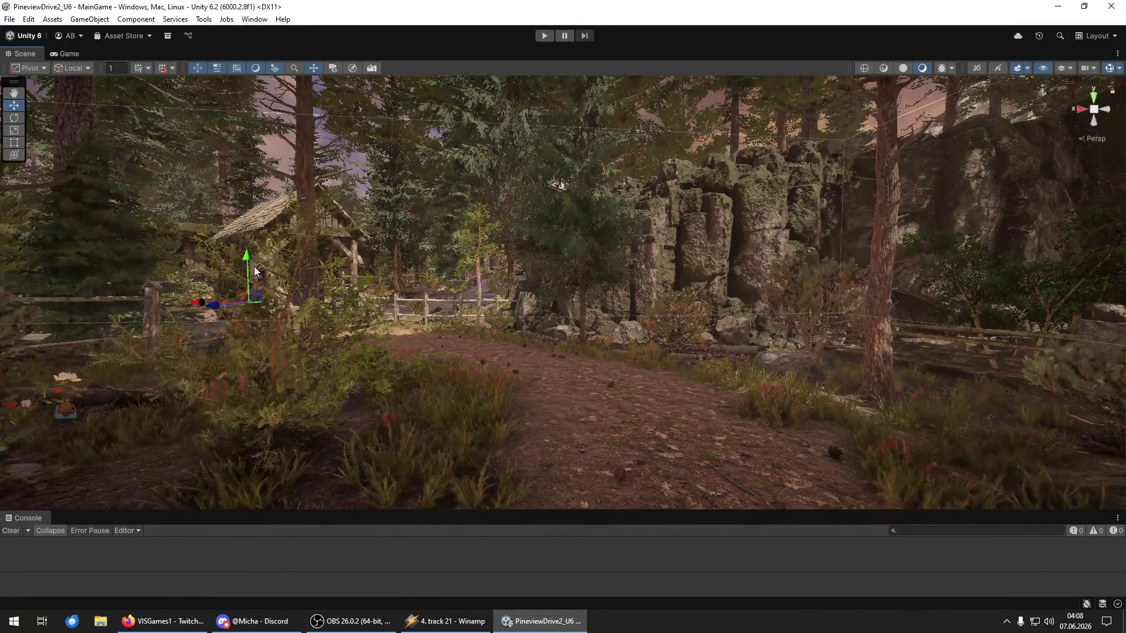
mouse_move(255, 266)
mouse_down()
mouse_move(404, 282)
mouse_move(952, 243)
mouse_move(1118, 272)
mouse_move(30, 262)
mouse_move(123, 307)
mouse_move(195, 276)
mouse_move(965, 273)
mouse_up()
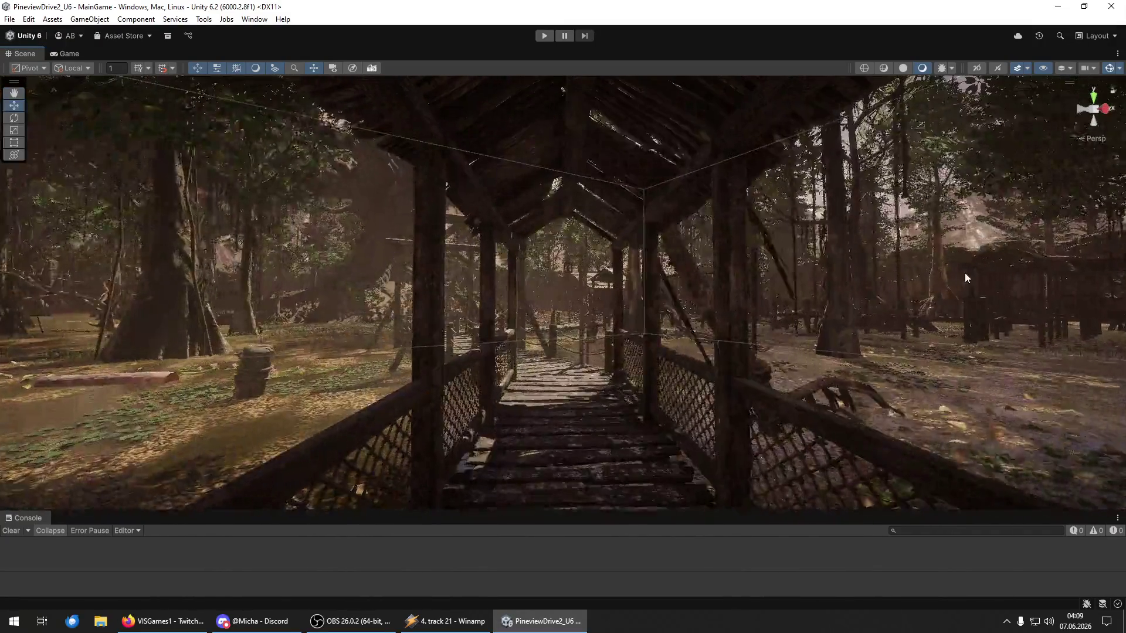
Step: Fly from the covered bridge past the shed and along the trail to the wooden bridge by the stream
mouse_move(964, 333)
mouse_down()
mouse_move(653, 333)
mouse_move(857, 334)
mouse_move(817, 334)
mouse_move(817, 314)
mouse_move(16, 318)
mouse_move(23, 328)
mouse_move(756, 312)
mouse_move(613, 327)
mouse_move(646, 337)
mouse_move(908, 335)
mouse_move(404, 336)
mouse_move(1073, 334)
mouse_up()
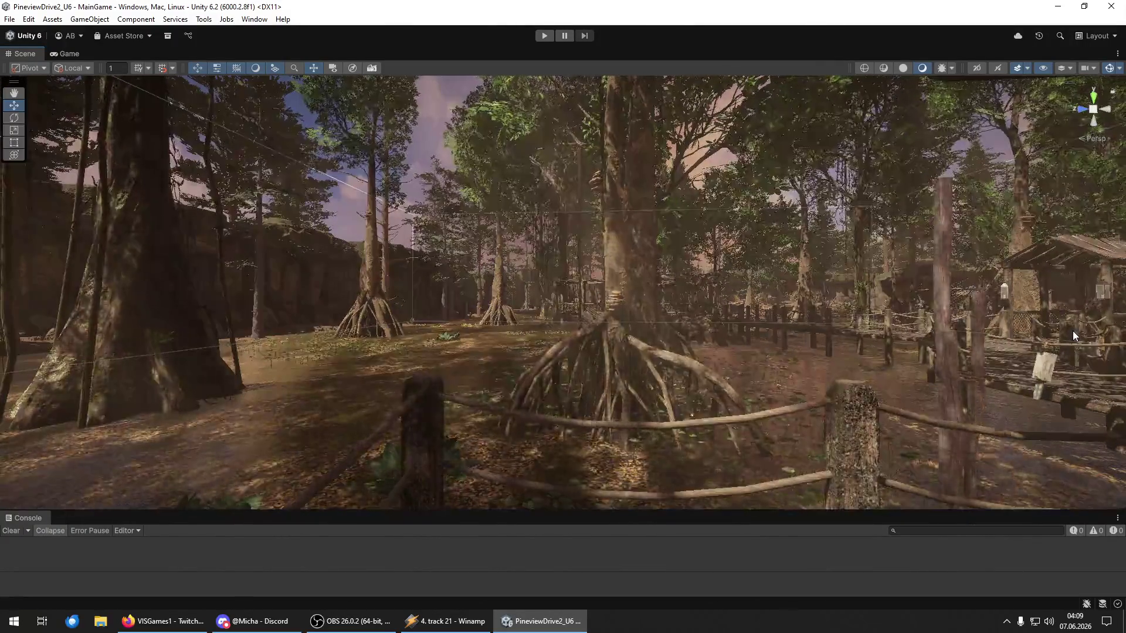
mouse_move(970, 299)
mouse_down()
mouse_move(82, 276)
mouse_move(111, 289)
mouse_move(15, 287)
mouse_move(1119, 309)
mouse_move(853, 282)
mouse_move(749, 300)
mouse_move(810, 290)
mouse_move(19, 301)
mouse_up()
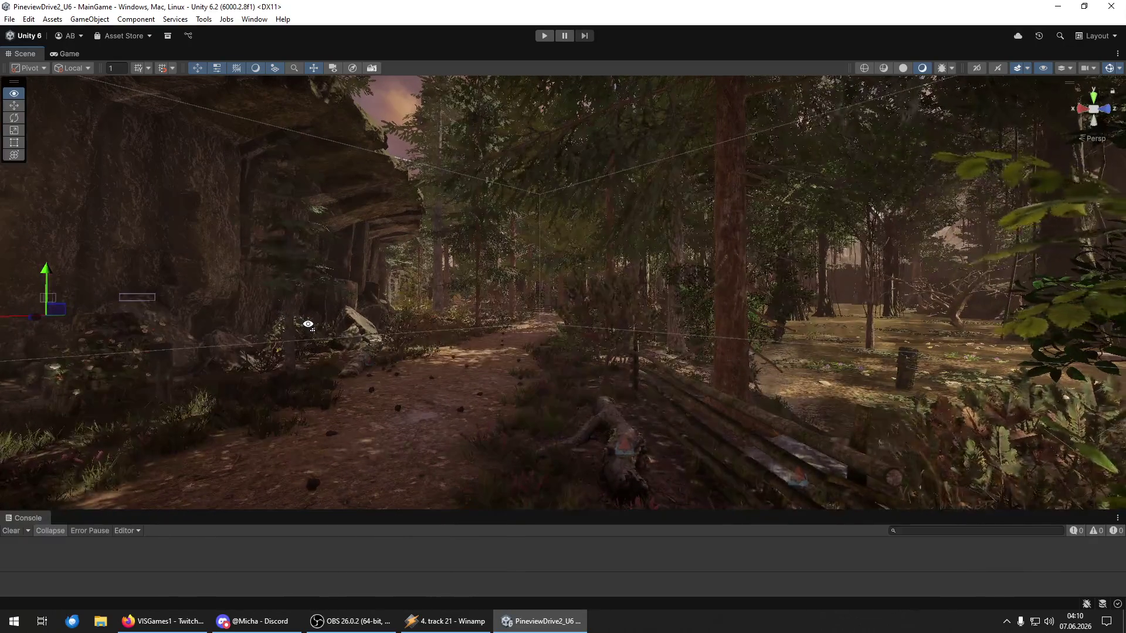
mouse_move(308, 325)
mouse_down()
mouse_move(289, 322)
mouse_move(316, 322)
mouse_move(125, 316)
mouse_move(163, 315)
mouse_move(166, 326)
mouse_move(68, 336)
mouse_move(150, 322)
mouse_up()
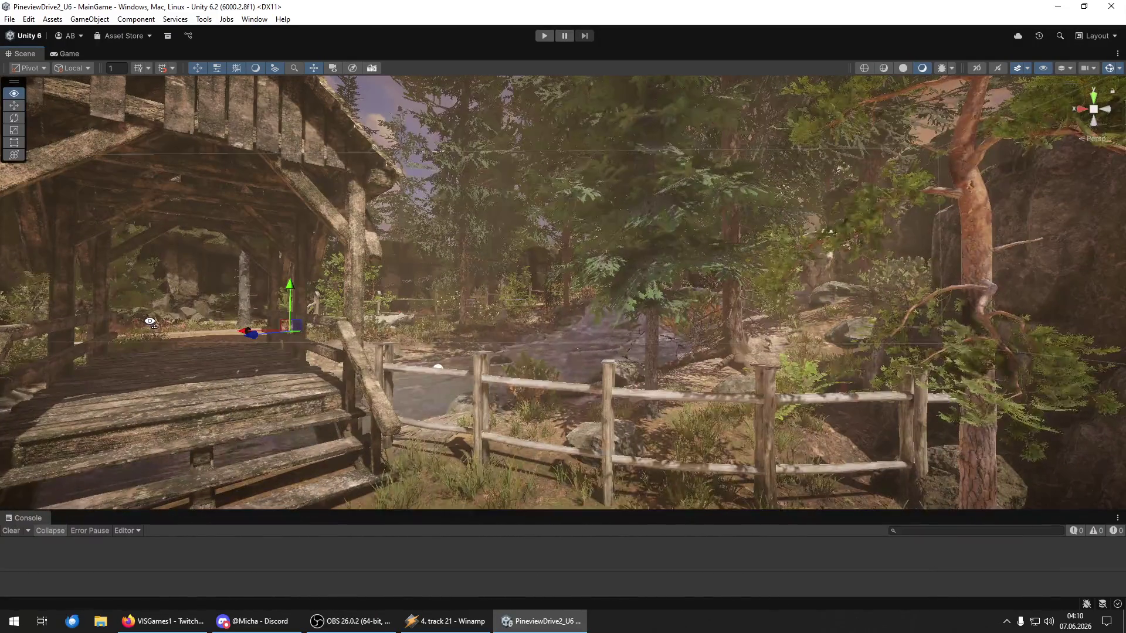
Step: Swing around the covered bridge to the fence, then fly through the forest to the fungus tree
drag(412, 343, 42, 350)
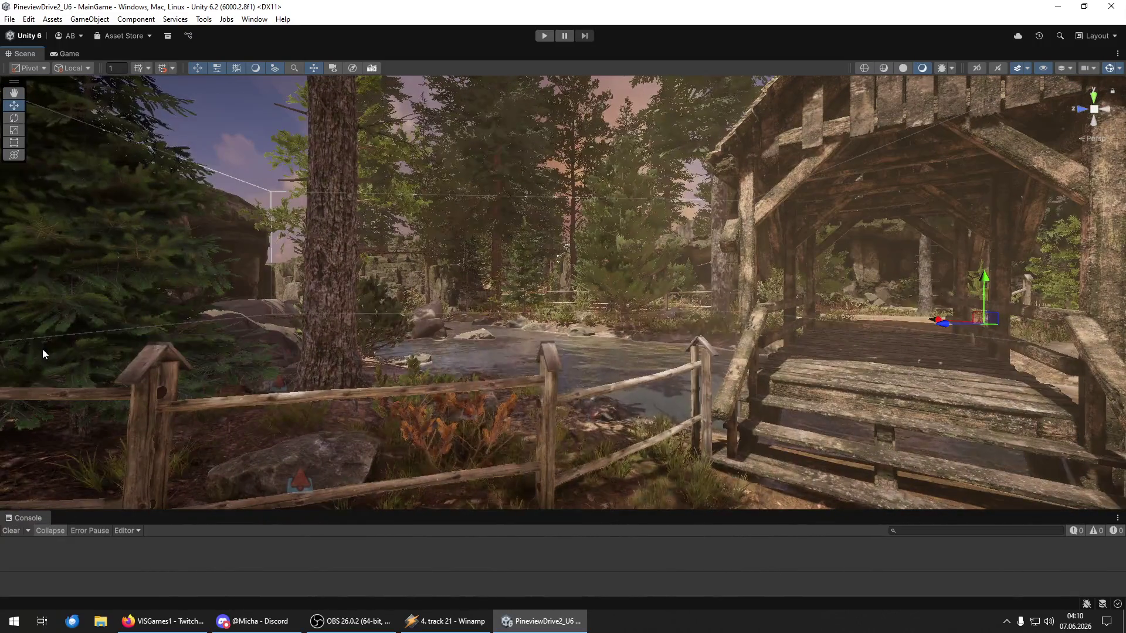
mouse_move(42, 349)
mouse_down()
mouse_move(201, 314)
mouse_move(1014, 315)
mouse_move(678, 298)
mouse_move(910, 329)
mouse_move(1079, 317)
mouse_move(610, 320)
mouse_move(865, 321)
mouse_up()
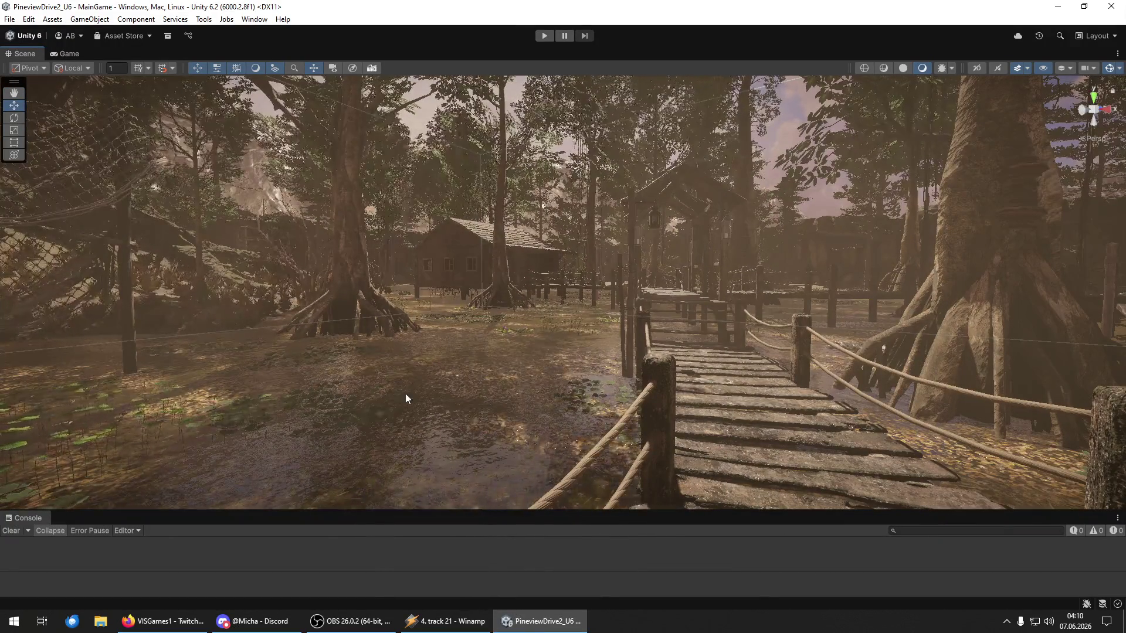
mouse_move(858, 326)
mouse_down()
mouse_move(649, 315)
mouse_move(862, 302)
mouse_move(1023, 320)
mouse_move(492, 304)
mouse_move(767, 317)
mouse_move(1111, 312)
mouse_move(592, 331)
mouse_move(645, 340)
mouse_move(635, 335)
mouse_up()
Step: Select the shelf-fungus tree, then fly past the white church toward the rocky woodland path
click(628, 335)
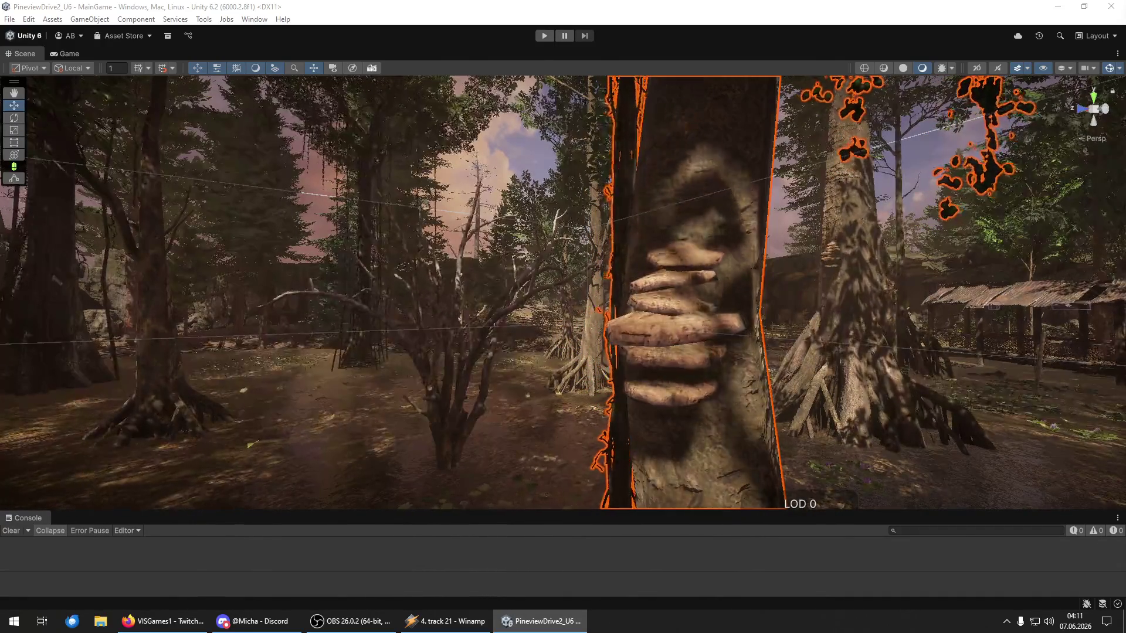
mouse_move(809, 293)
mouse_down()
mouse_move(854, 291)
mouse_move(892, 368)
mouse_move(586, 352)
mouse_move(88, 382)
mouse_move(35, 333)
mouse_move(1074, 349)
mouse_move(684, 355)
mouse_move(784, 355)
mouse_move(796, 343)
mouse_up()
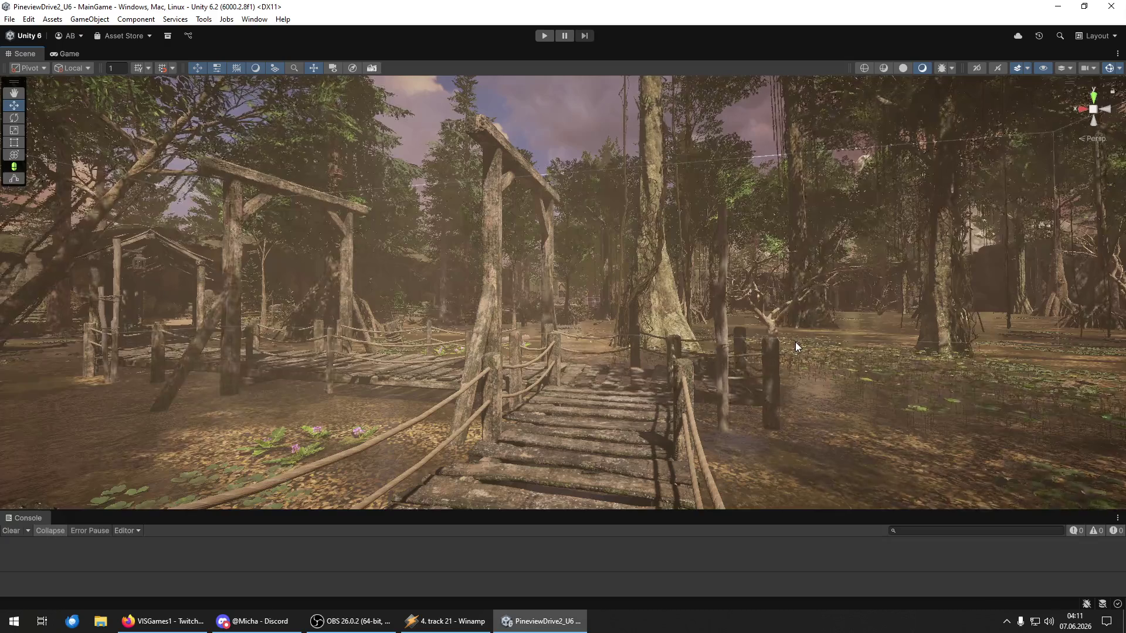
mouse_move(795, 343)
mouse_down()
mouse_move(744, 311)
mouse_move(749, 321)
mouse_move(633, 307)
mouse_move(781, 322)
mouse_move(891, 311)
mouse_move(163, 276)
mouse_move(528, 269)
mouse_move(369, 311)
mouse_move(604, 289)
mouse_move(569, 341)
mouse_move(547, 306)
mouse_move(628, 272)
mouse_move(515, 319)
mouse_move(532, 326)
mouse_move(498, 311)
mouse_move(434, 311)
mouse_move(586, 283)
mouse_move(440, 299)
mouse_move(469, 296)
mouse_move(494, 341)
mouse_move(550, 123)
mouse_up()
mouse_move(486, 302)
mouse_down()
mouse_move(297, 342)
mouse_move(13, 334)
mouse_move(956, 329)
mouse_move(762, 328)
mouse_move(432, 356)
mouse_move(411, 350)
mouse_move(410, 335)
mouse_move(410, 382)
mouse_move(405, 367)
mouse_up()
mouse_move(575, 315)
mouse_down()
mouse_move(700, 278)
mouse_move(130, 258)
mouse_move(224, 258)
mouse_move(225, 274)
mouse_up()
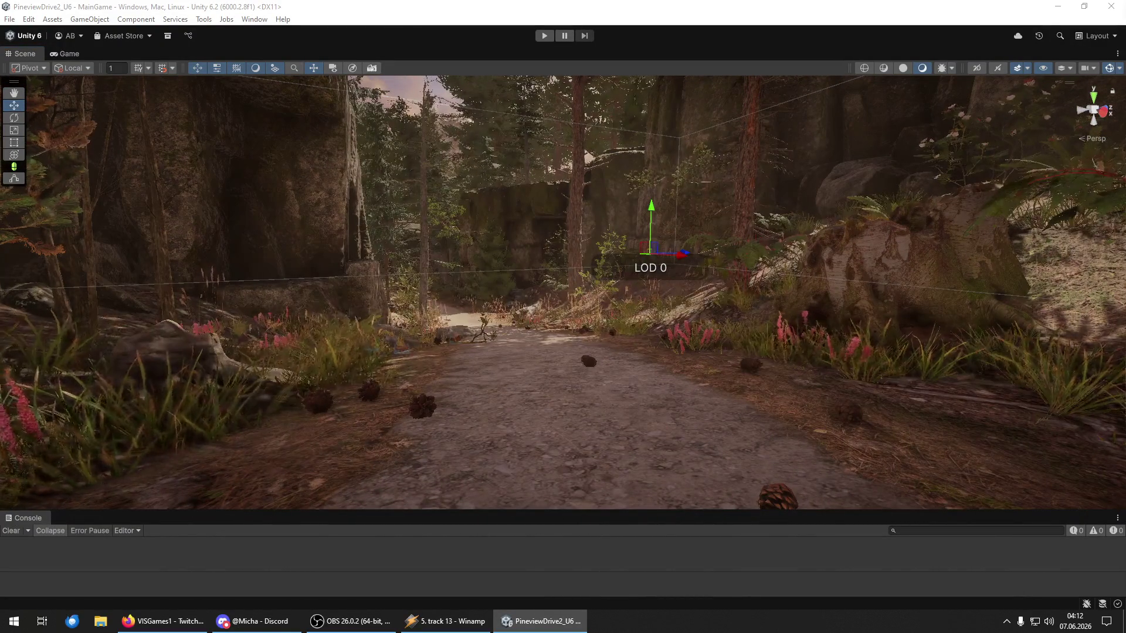
Step: Select the long mid-scene structure, clear the selection, and fly on along the bushy forest path
click(528, 237)
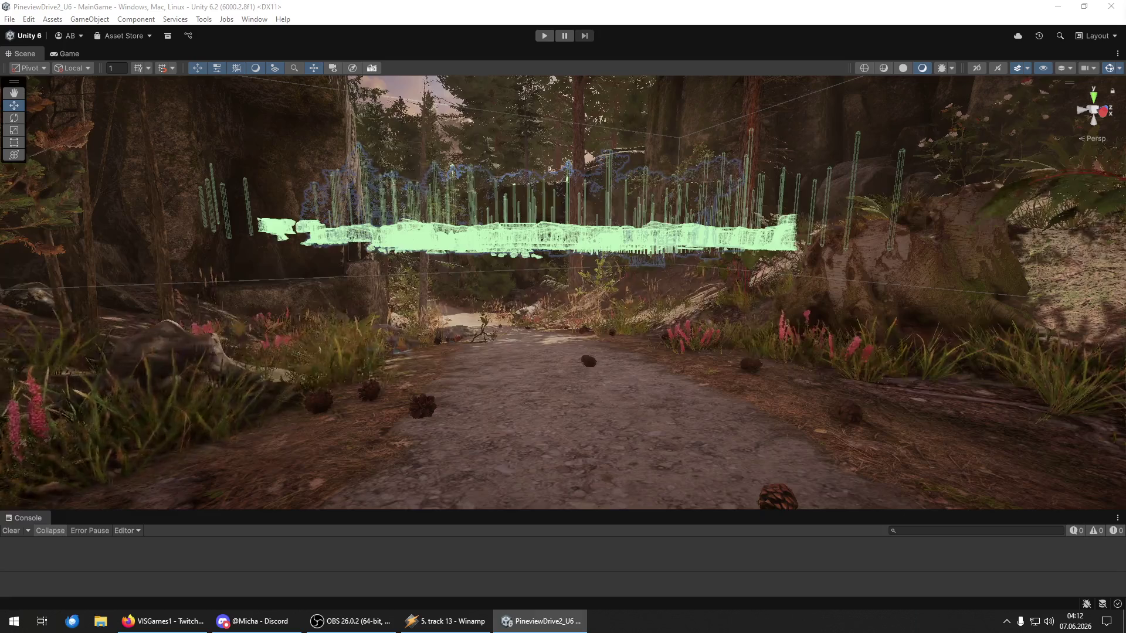
key(ctrl+shift+d)
mouse_move(550, 287)
mouse_down()
mouse_move(587, 263)
mouse_move(690, 284)
mouse_move(427, 256)
mouse_move(359, 286)
mouse_up()
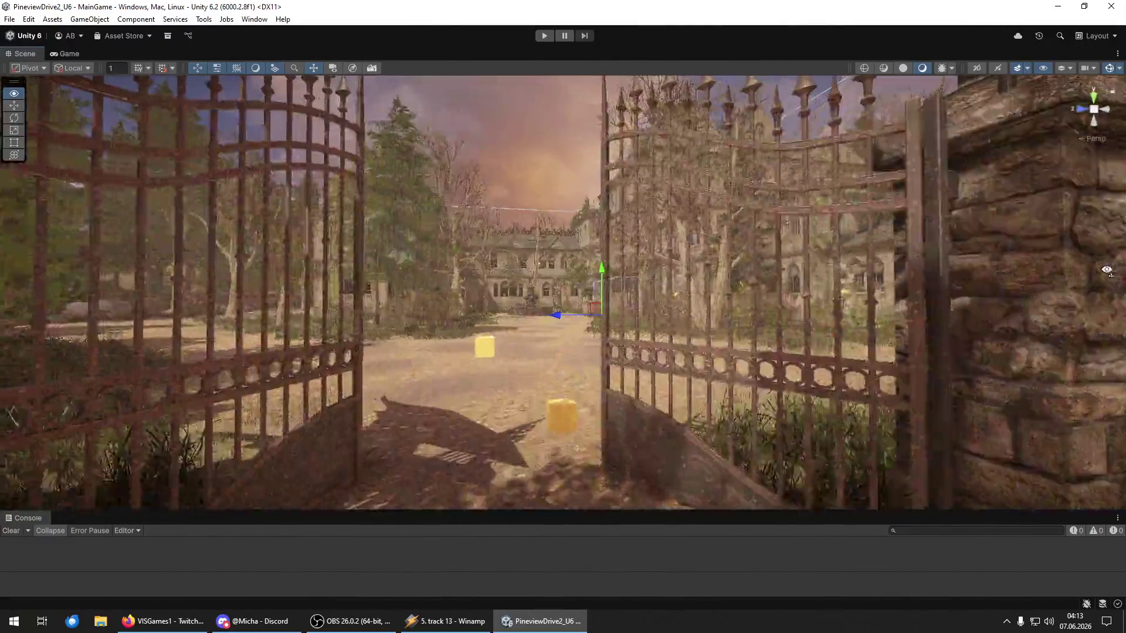
Step: Fly into the courtyard and mansion hall, then back out across the porch and garden to the stone gate
key(w)
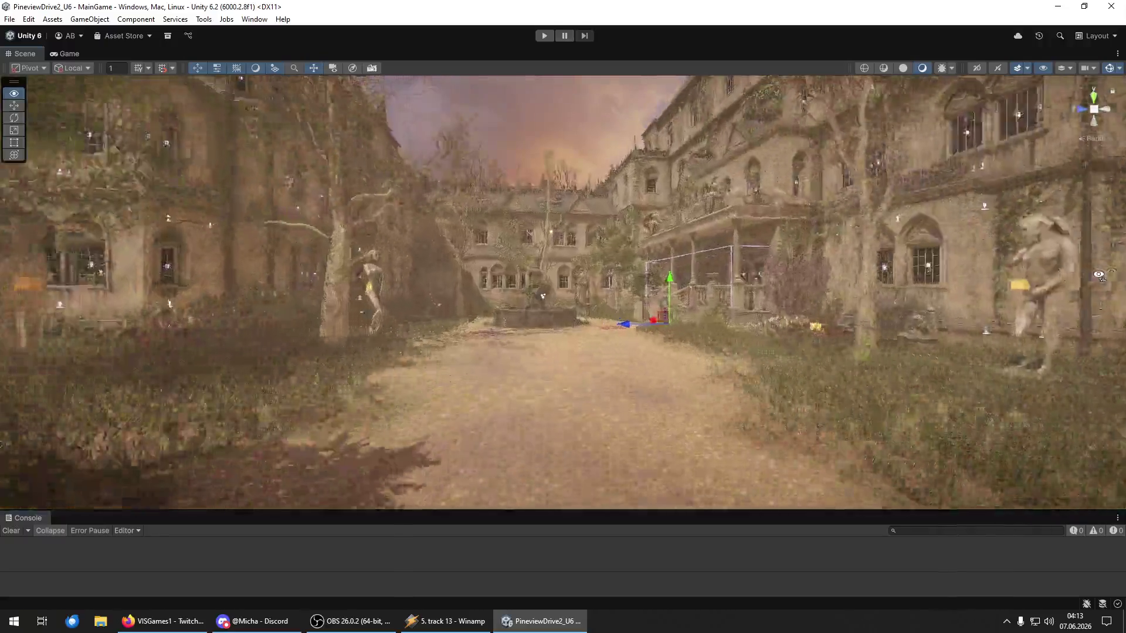
key(w)
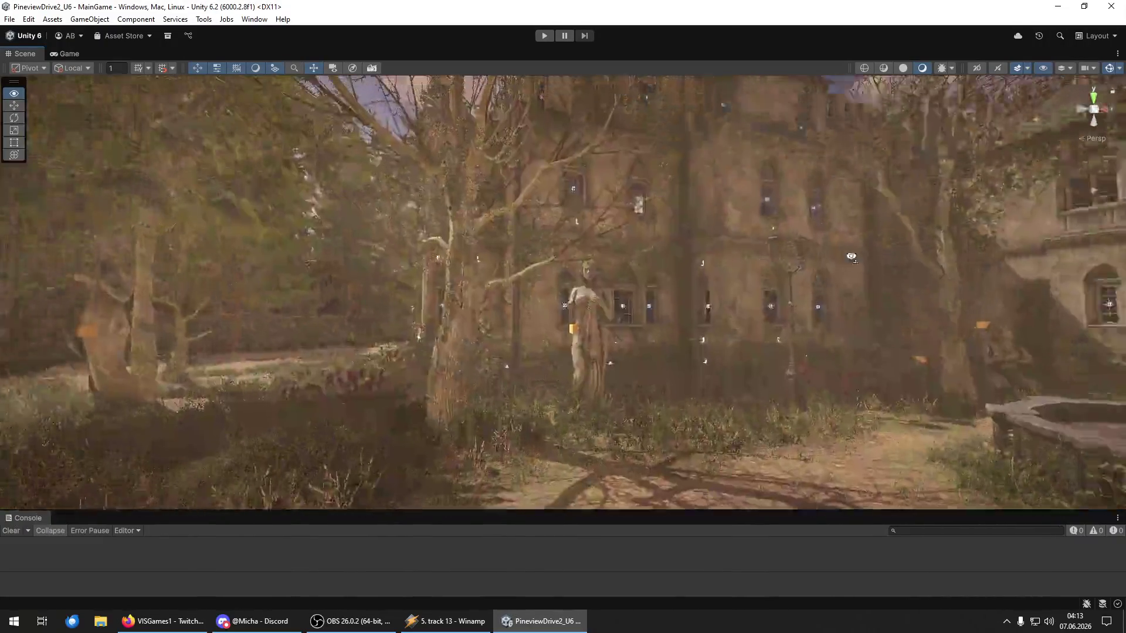
key(w)
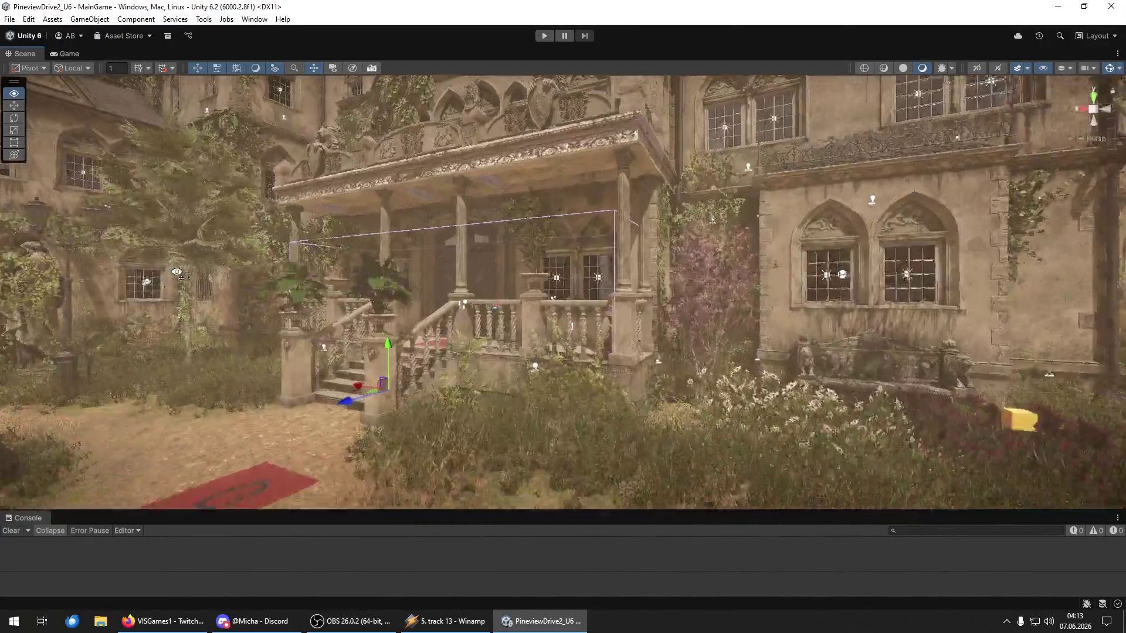
key(w)
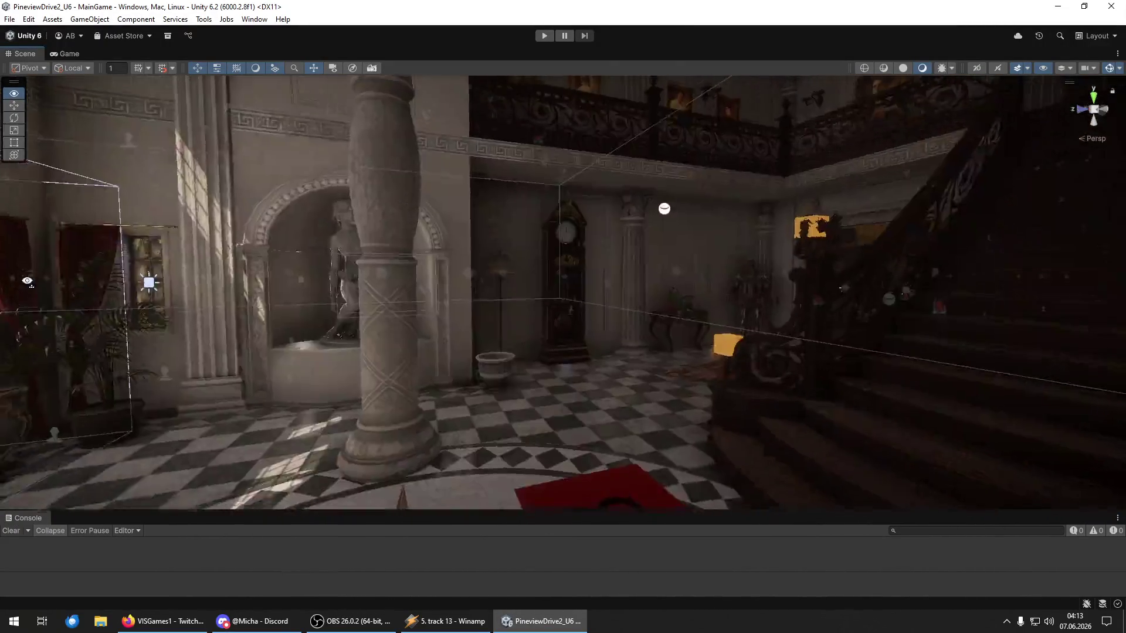
key(w)
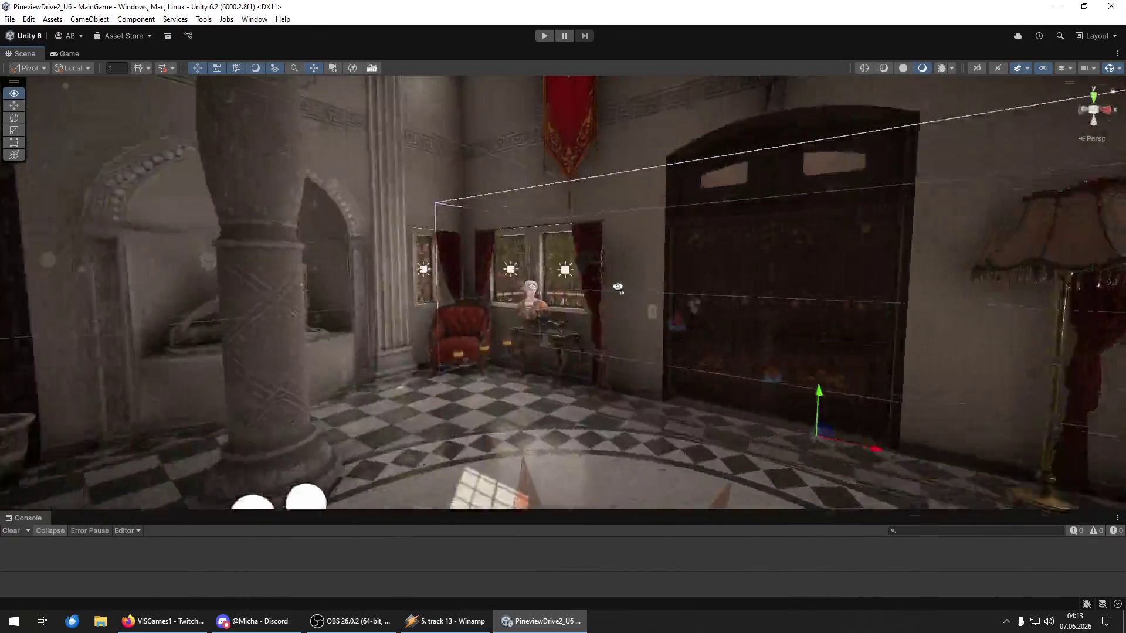
key(w)
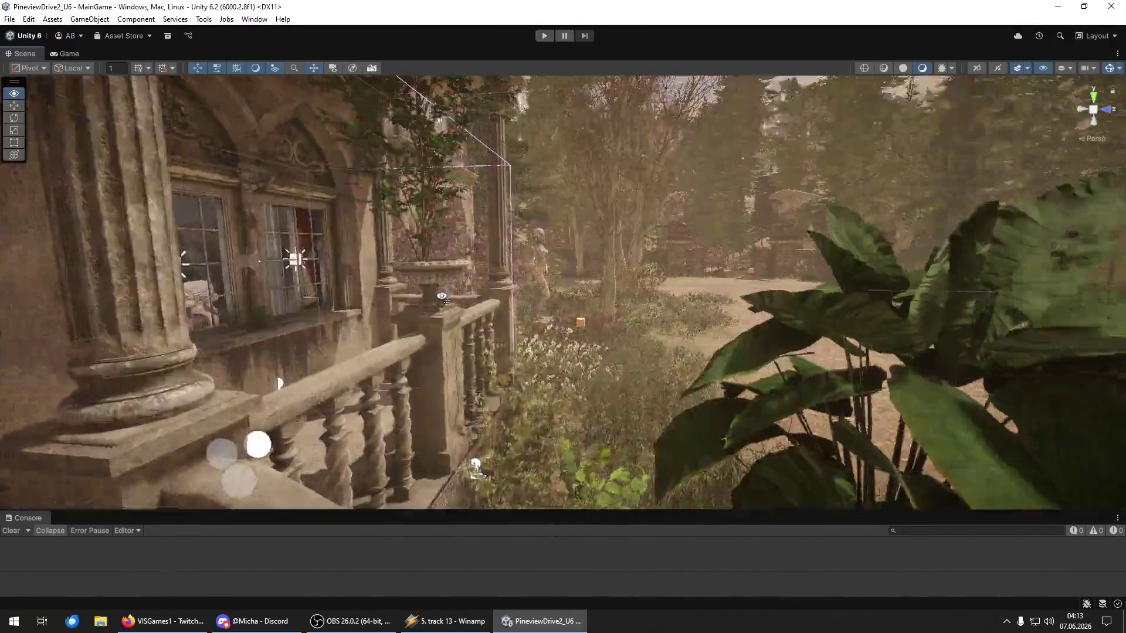
key(w)
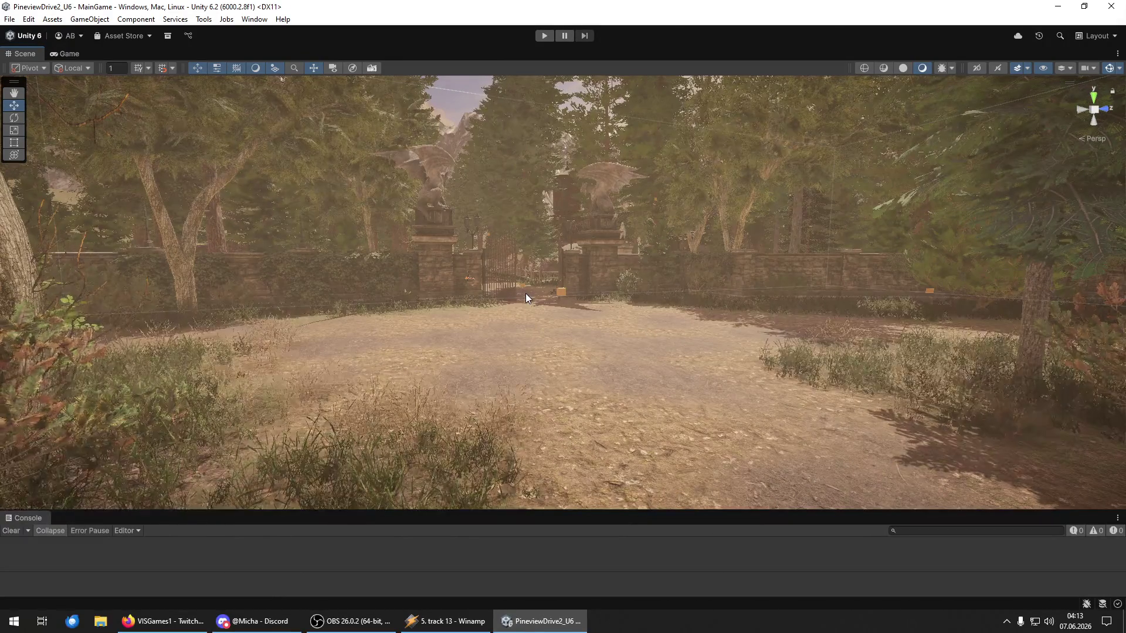
key(w)
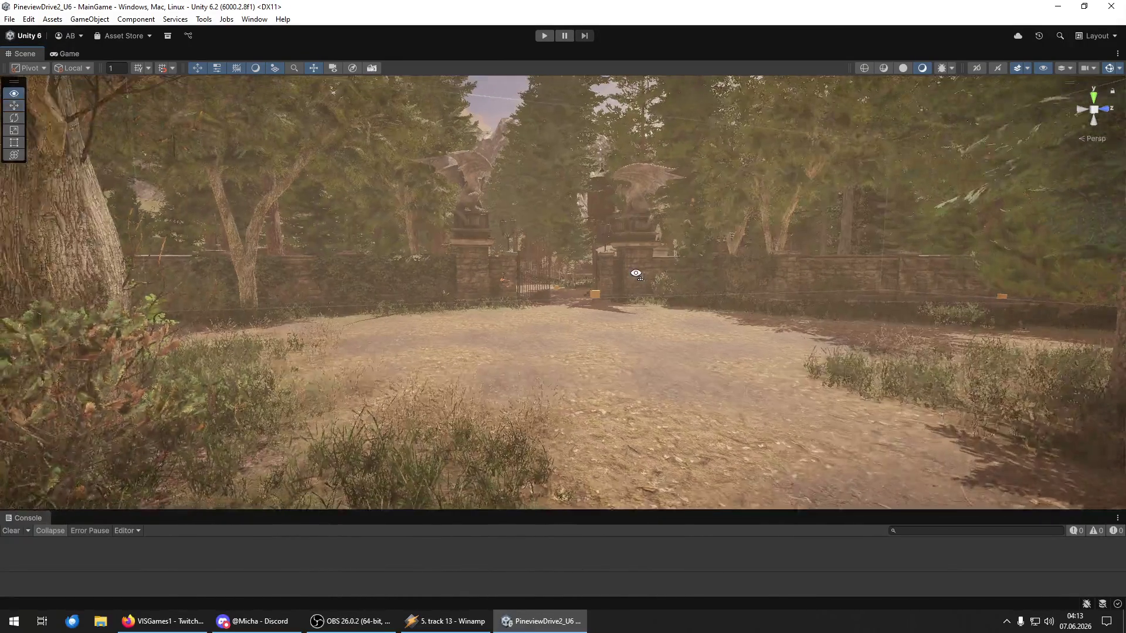
key(w)
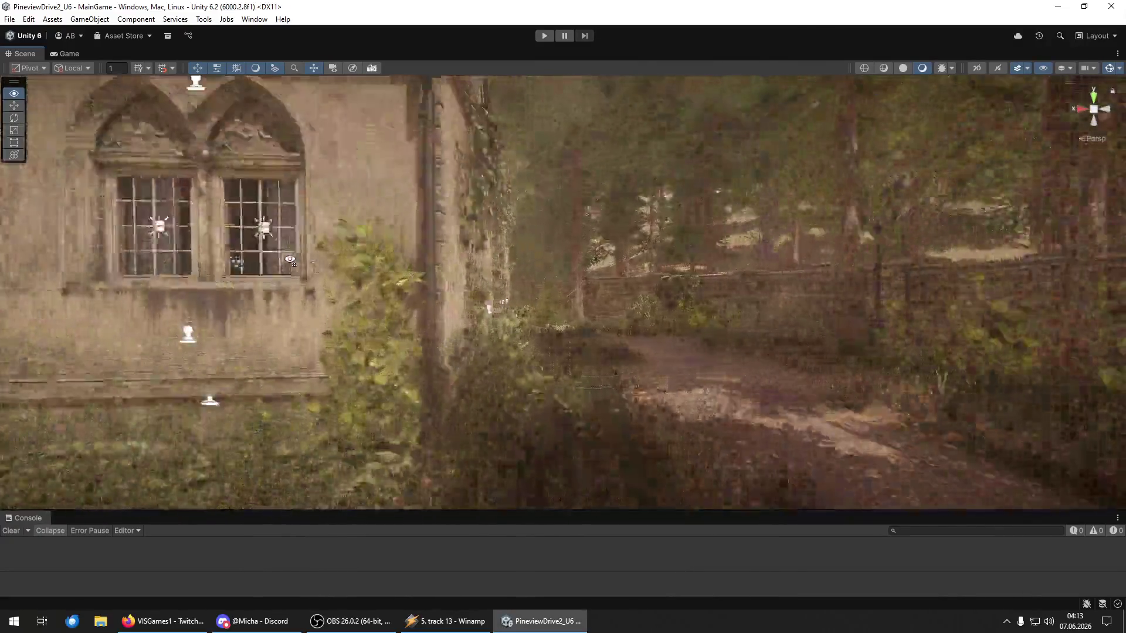
key(w)
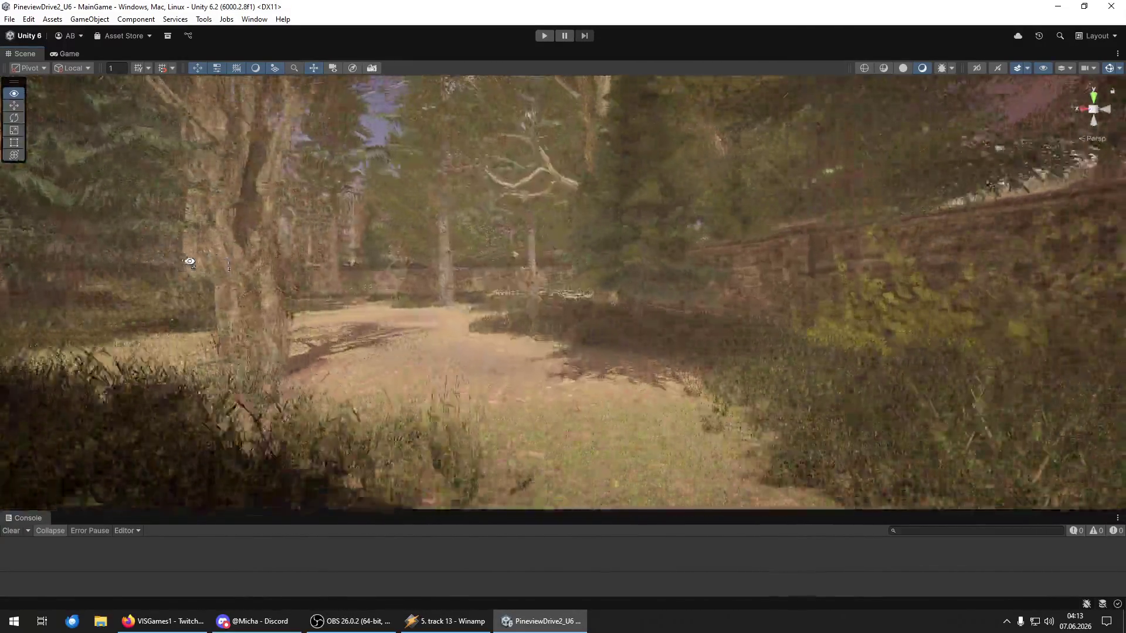
key(w)
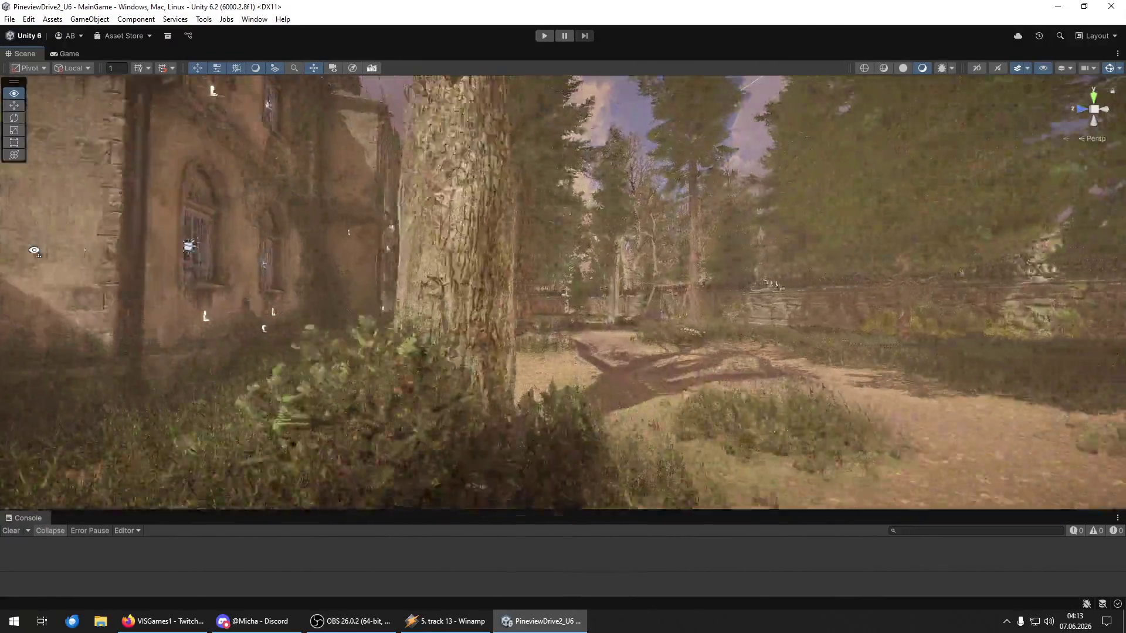
key(w)
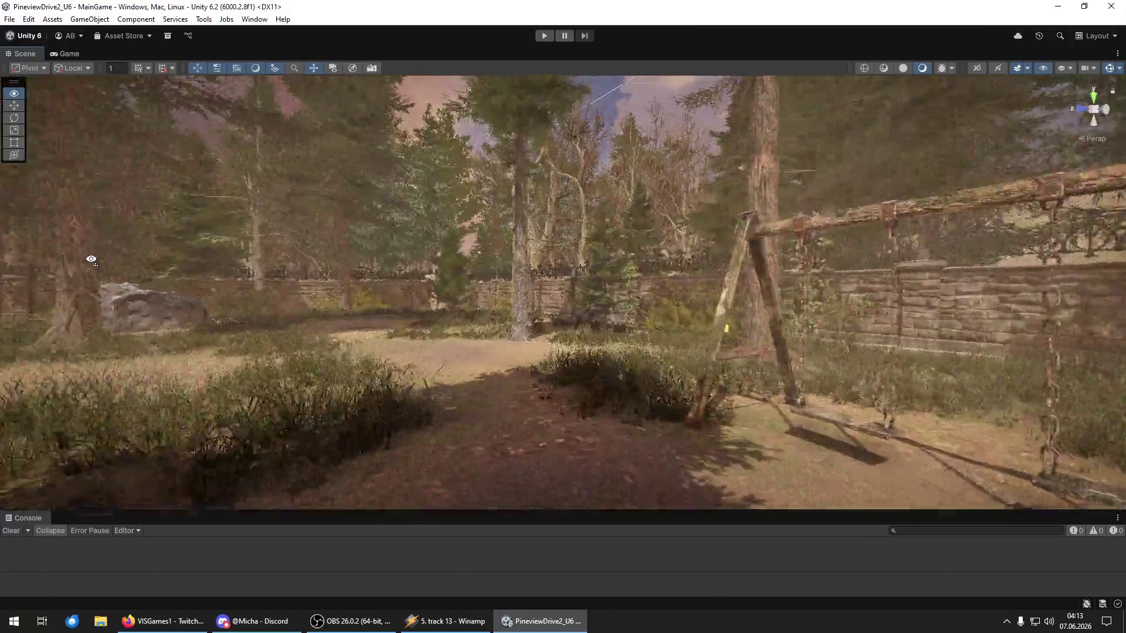
key(w)
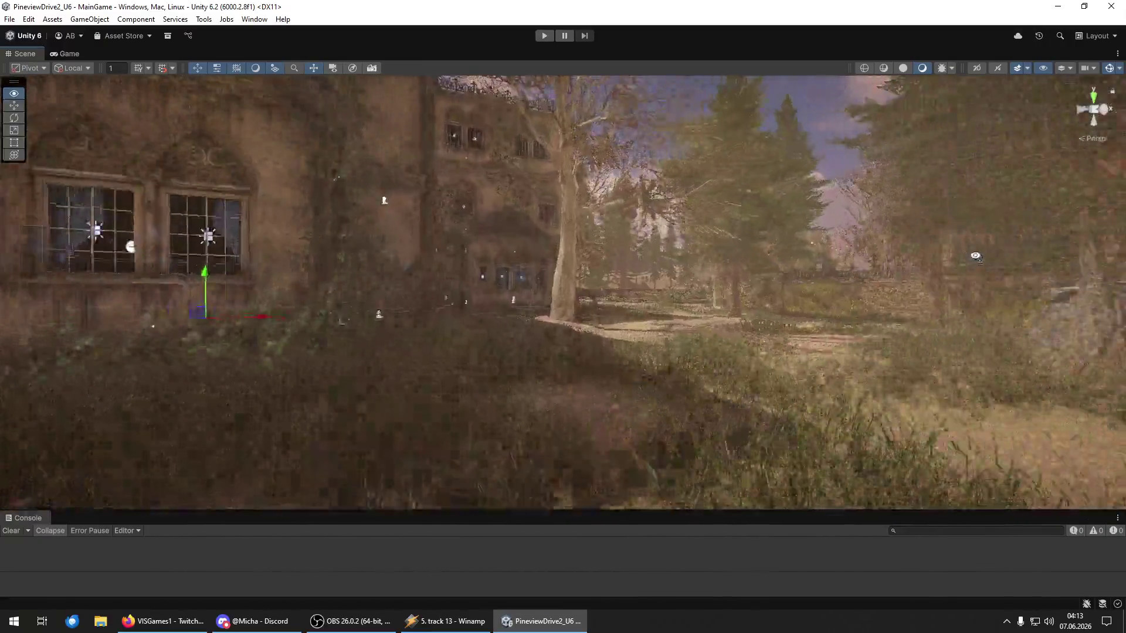
key(w)
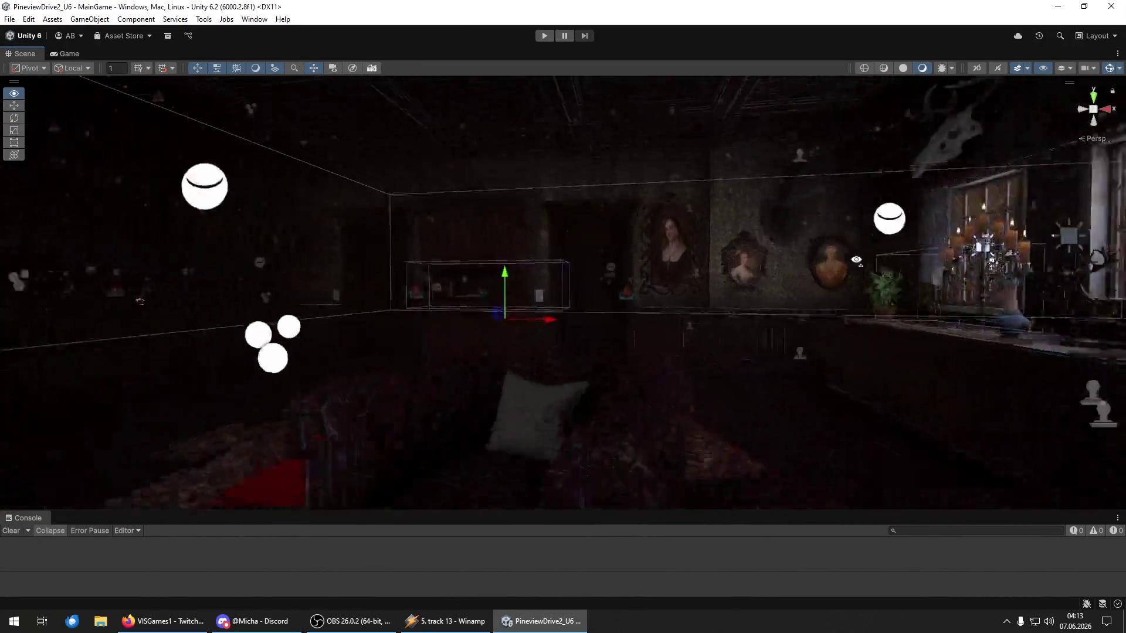
key(w)
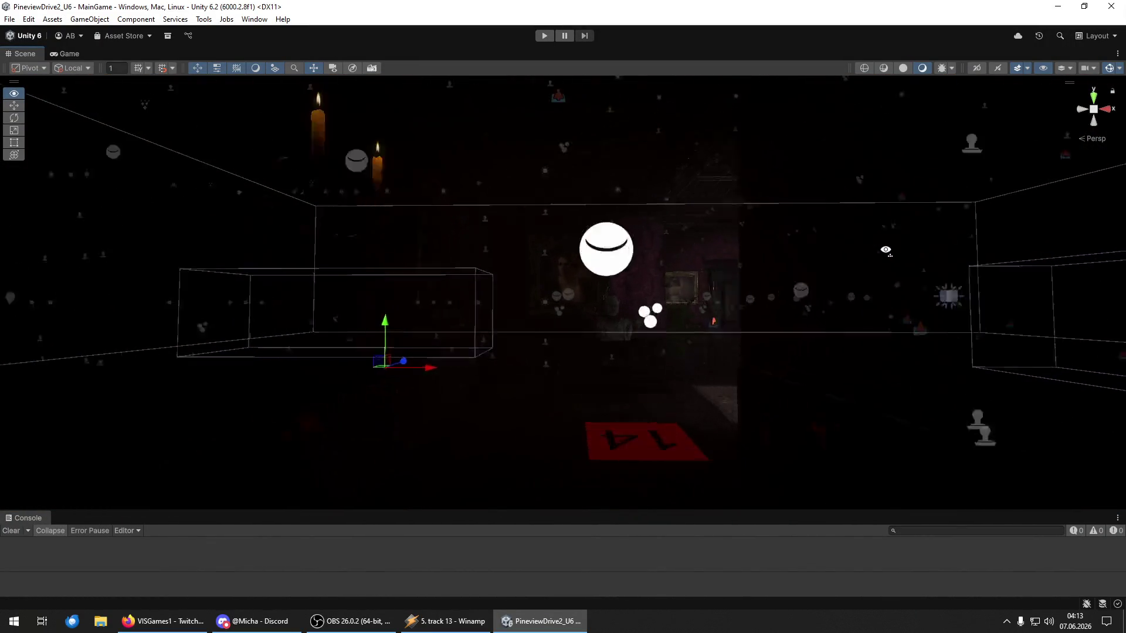
key(w)
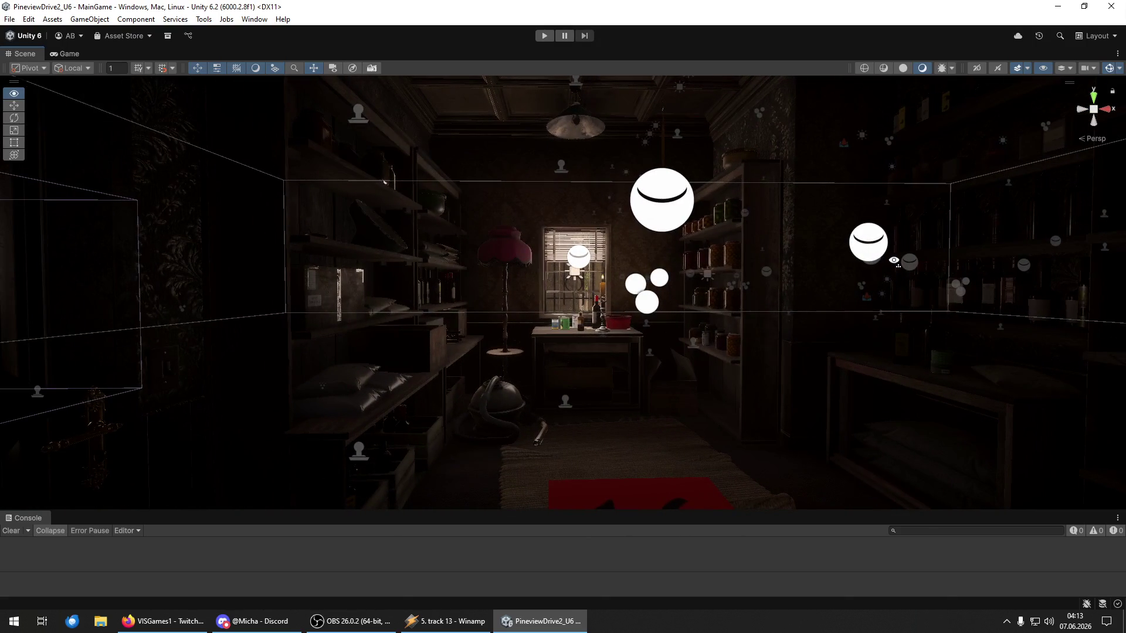
key(w)
key(w)
key(w)
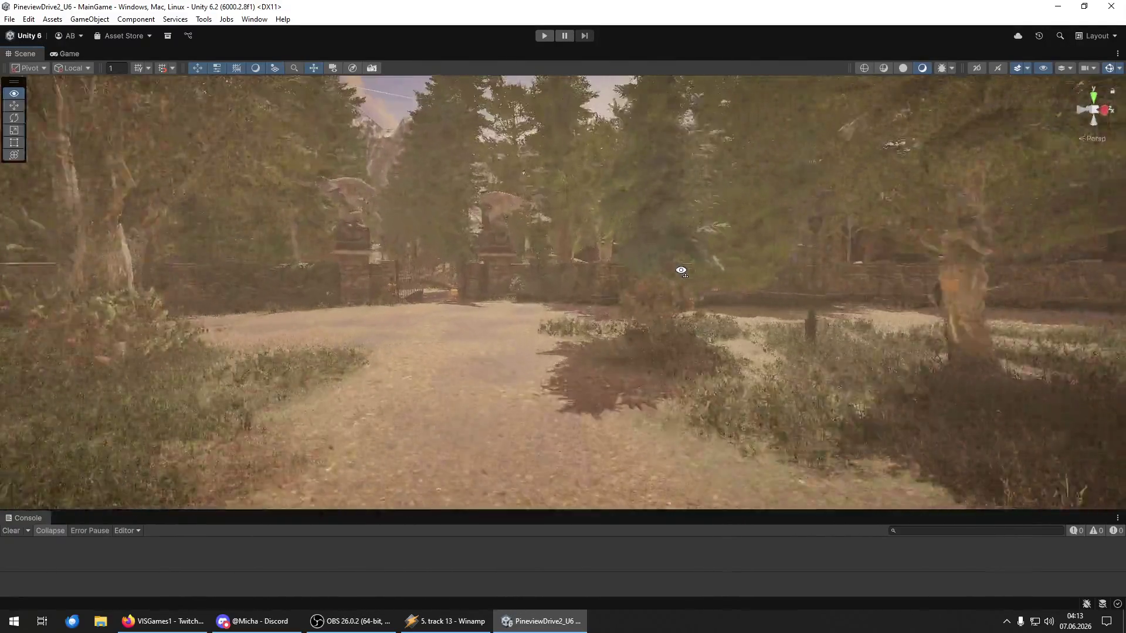
Step: Fly through the gates, past the boulder and stone wall, along the sandy path past the statue
key(w)
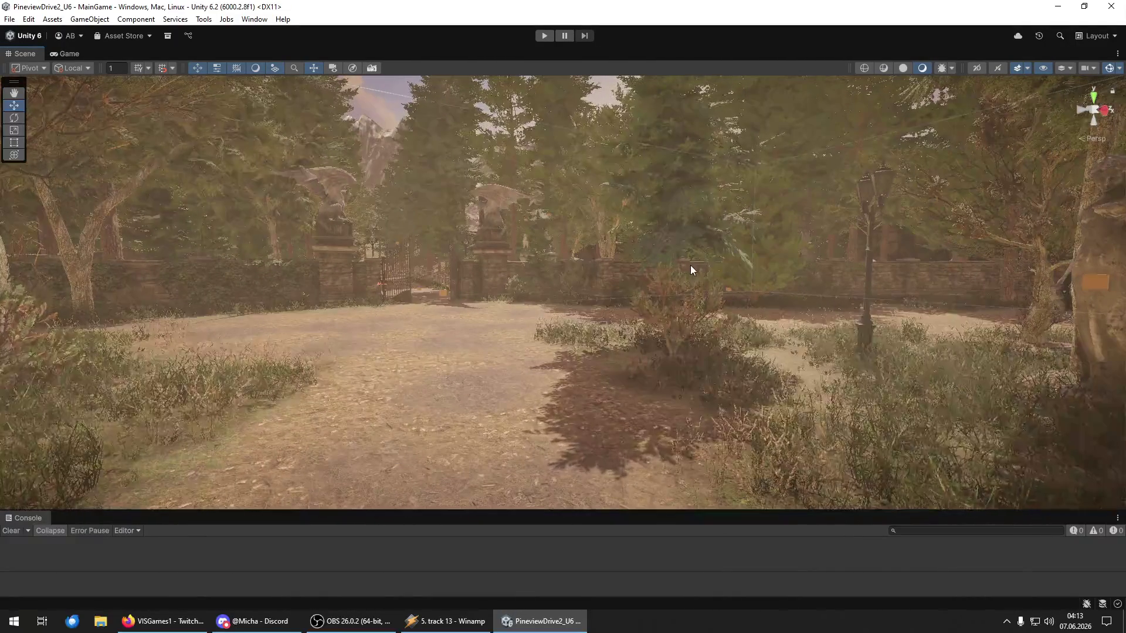
key(w)
key(w)
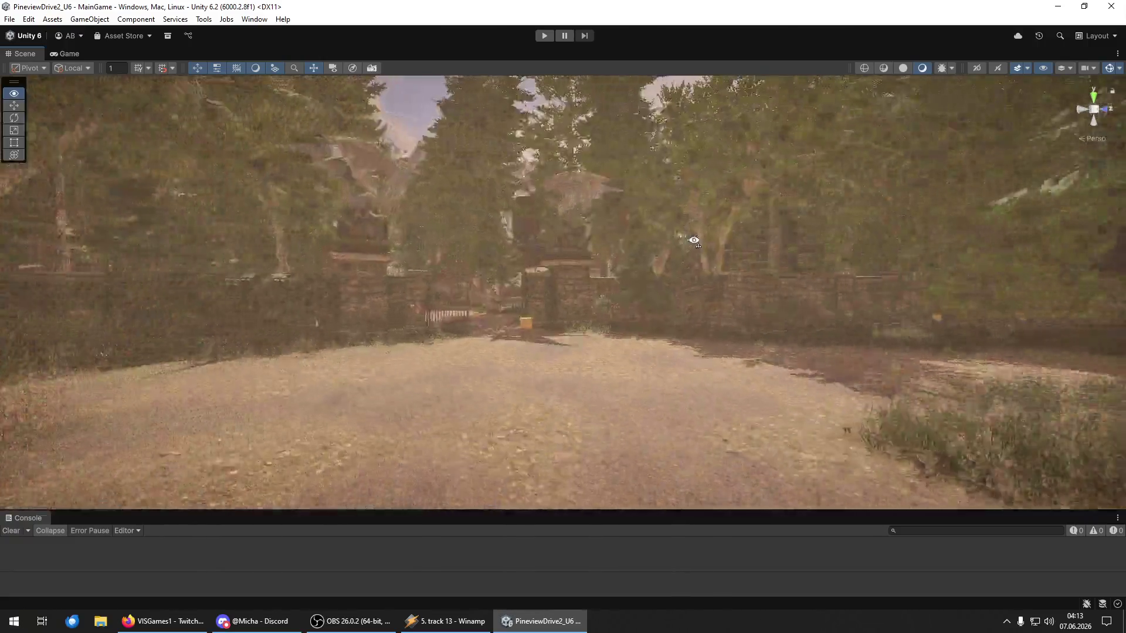
key(w)
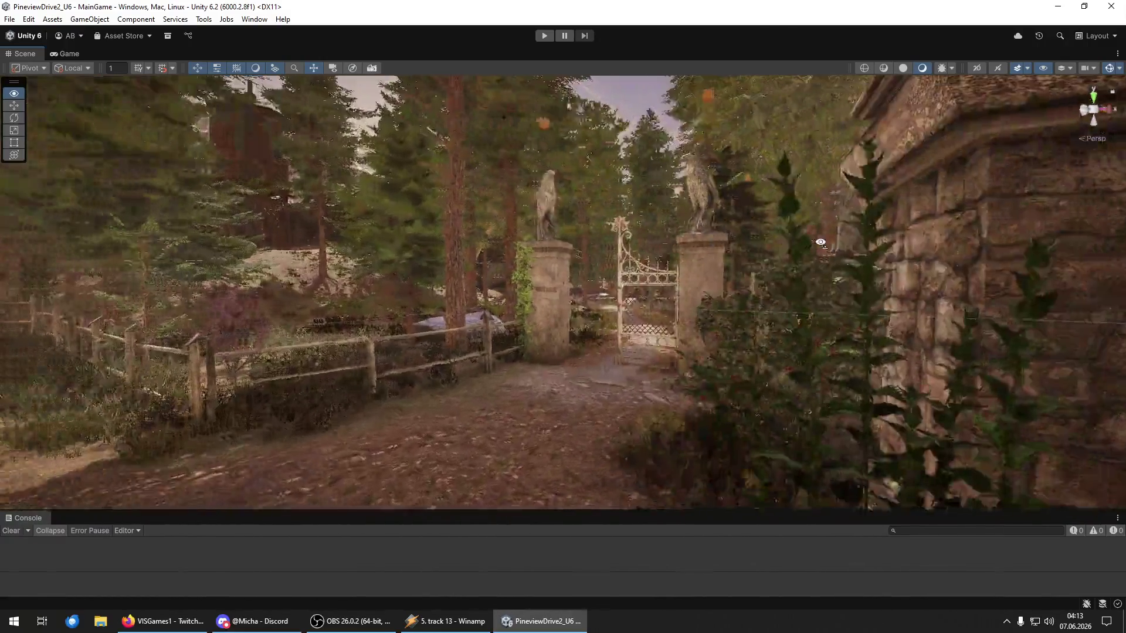
key(w)
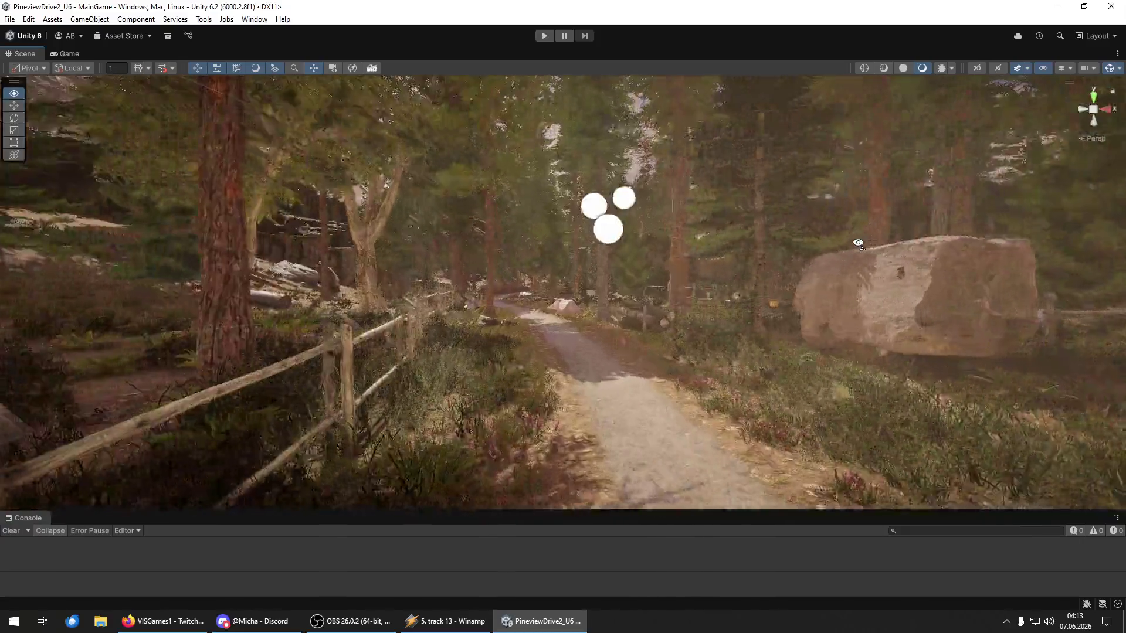
key(w)
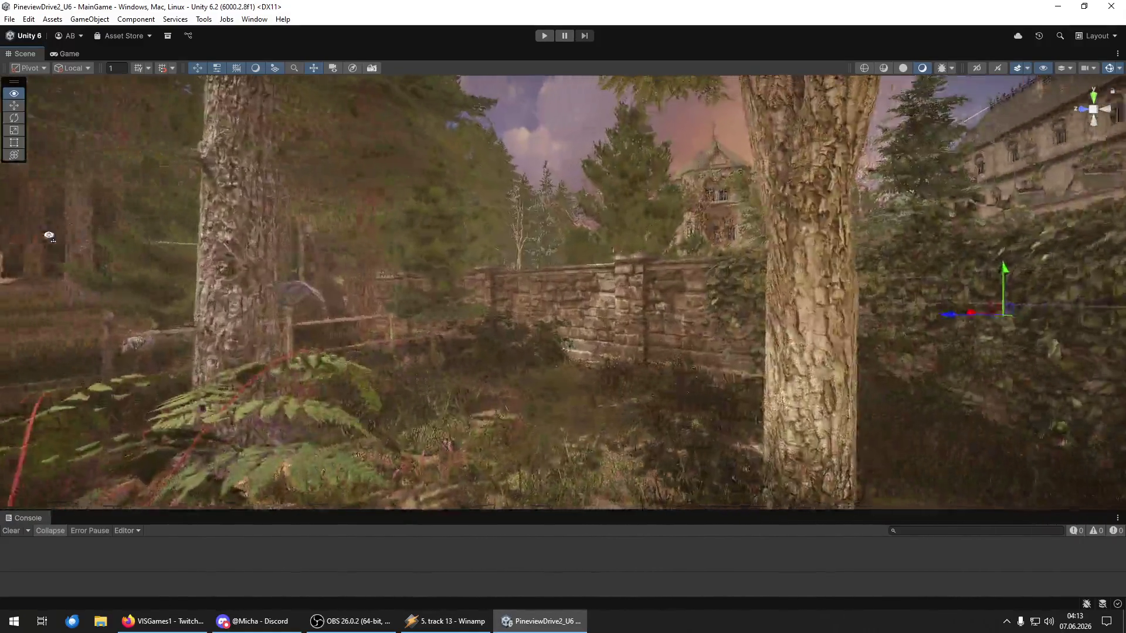
key(w)
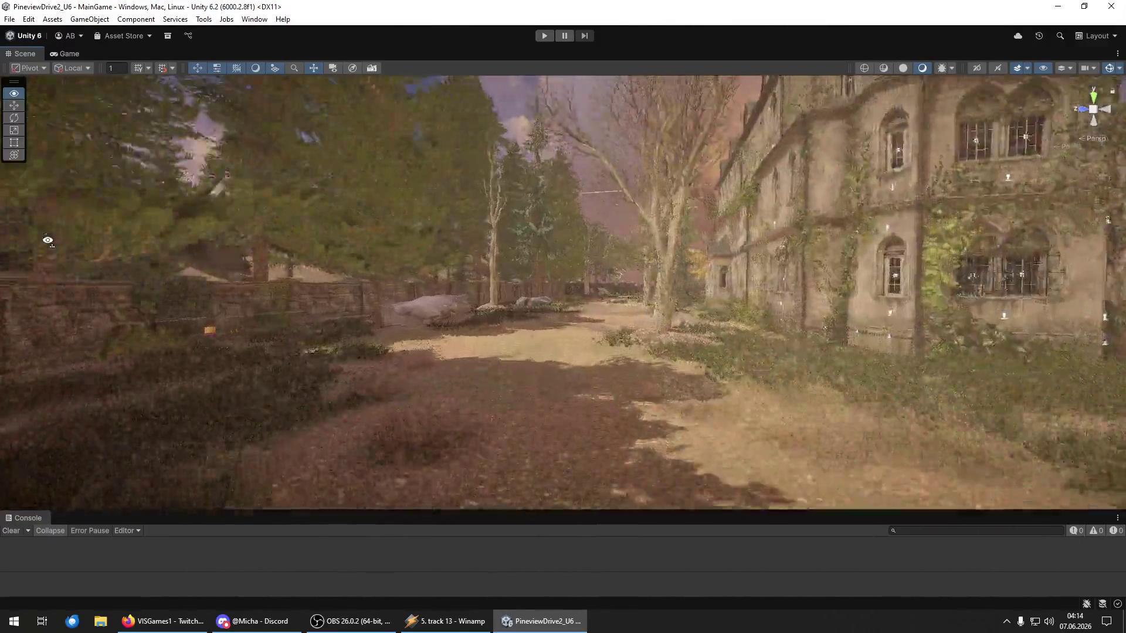
key(w)
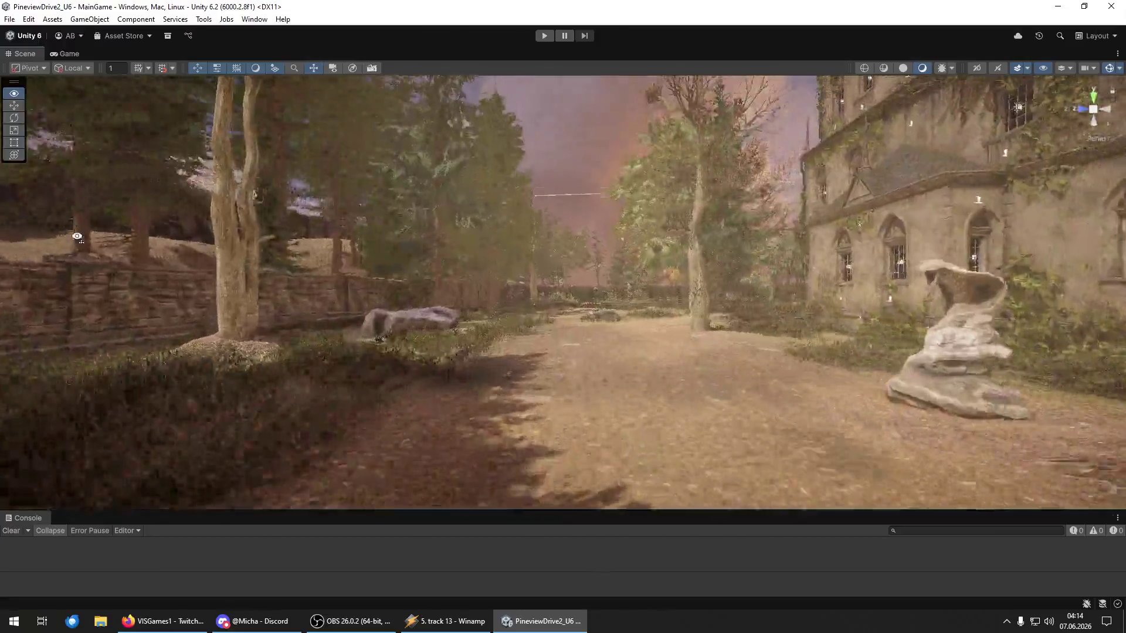
key(w)
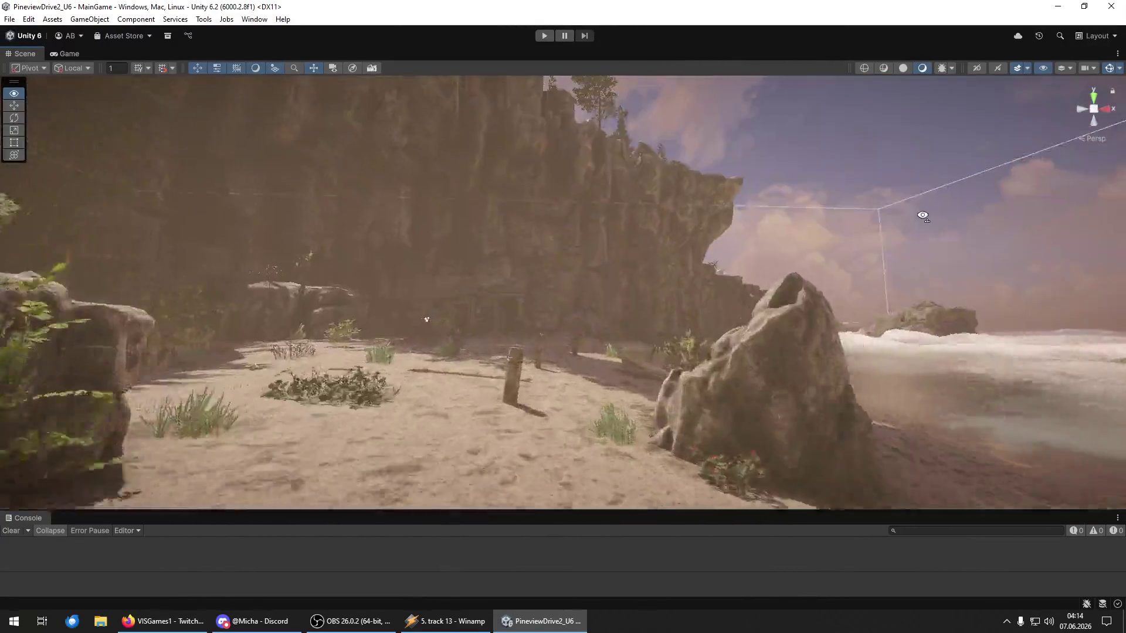
Step: Fly across the beach into the boathouse and turn to face the rock and cliff top
key(w)
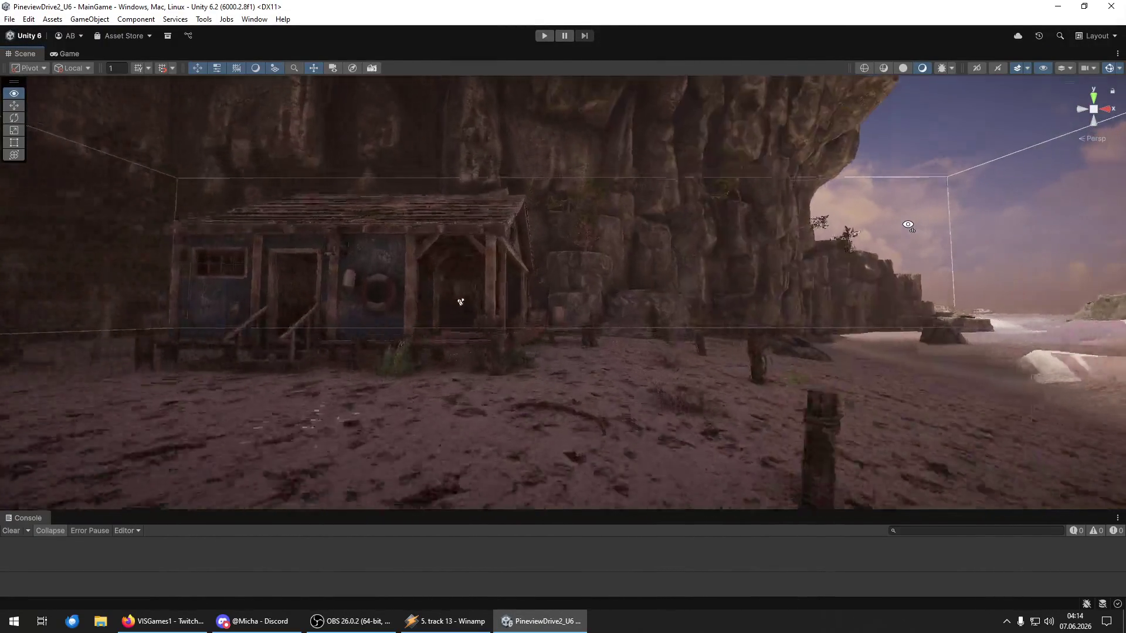
key(w)
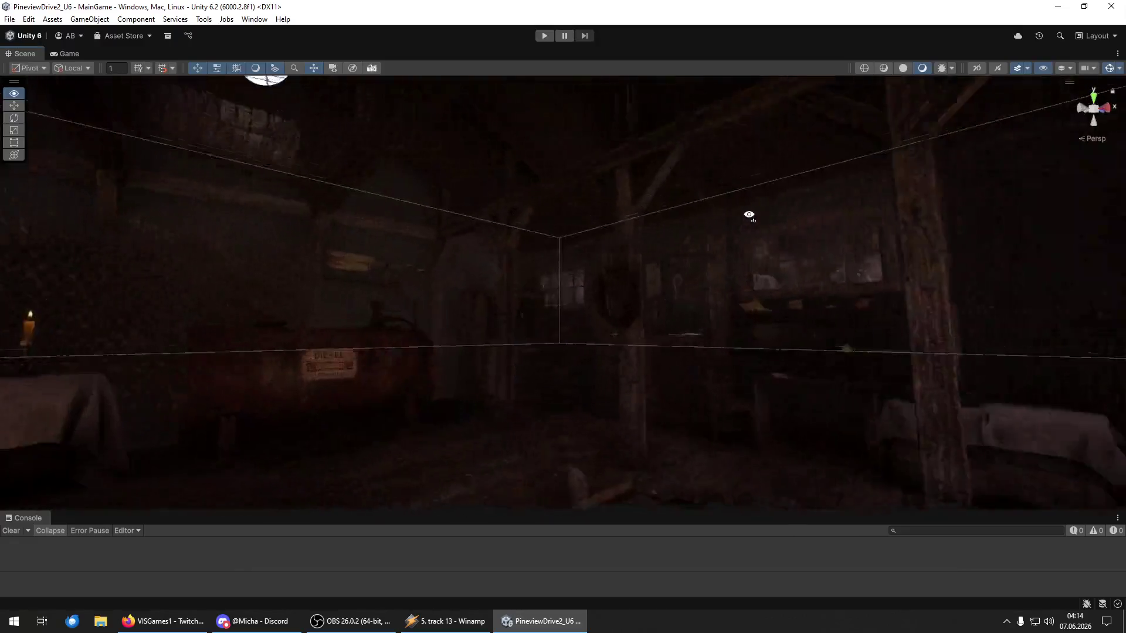
mouse_move(557, 238)
mouse_down()
mouse_move(249, 231)
mouse_move(241, 246)
mouse_move(209, 241)
mouse_move(329, 237)
mouse_move(170, 235)
mouse_move(669, 258)
mouse_move(623, 260)
mouse_up()
key(w)
key(w)
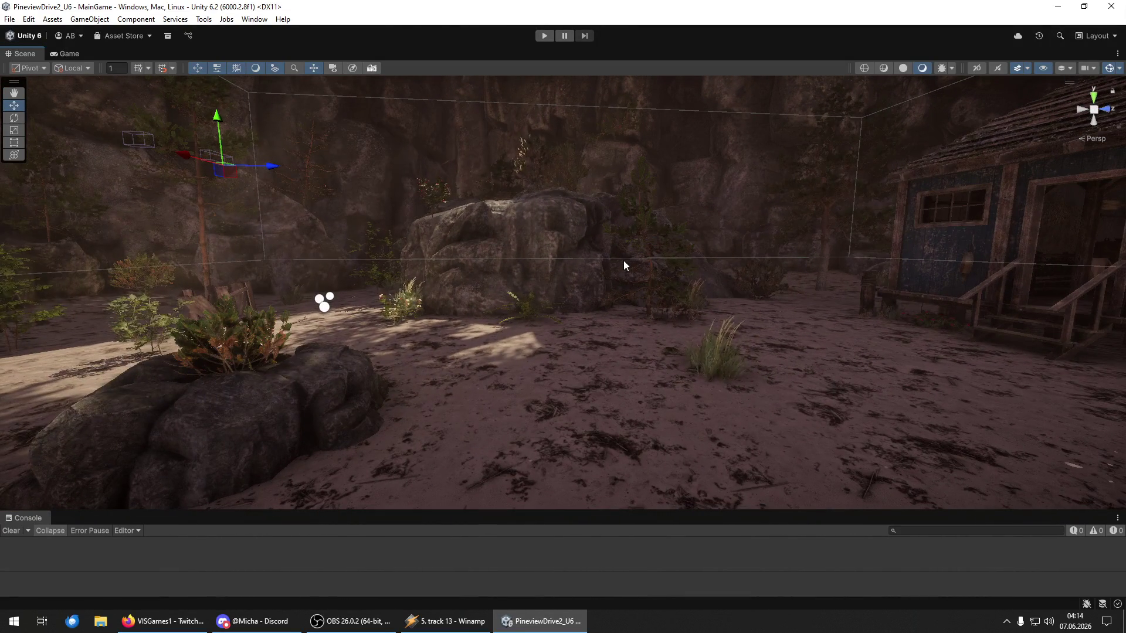
mouse_move(628, 262)
mouse_down()
mouse_move(503, 277)
mouse_move(393, 258)
mouse_up()
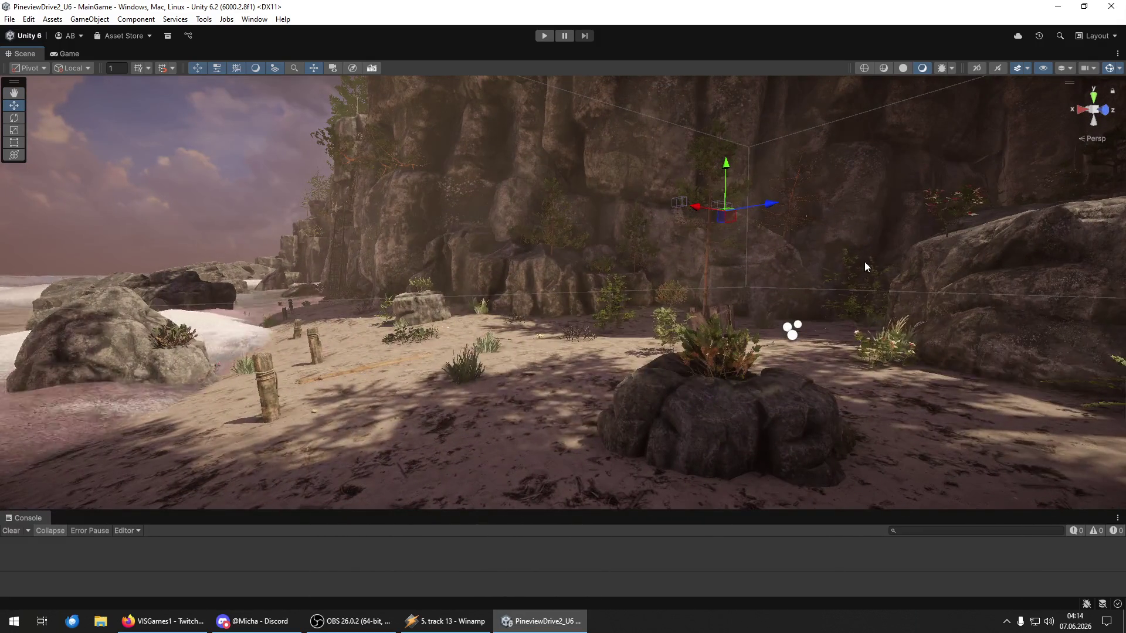
mouse_move(642, 279)
mouse_down()
mouse_move(779, 117)
mouse_move(1016, 236)
mouse_up()
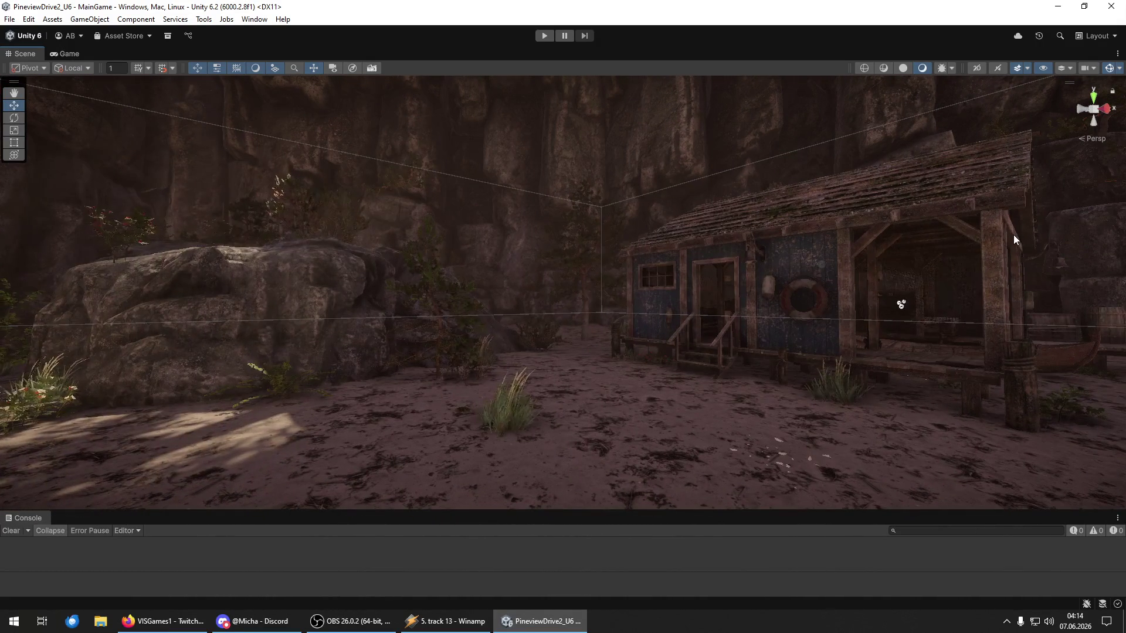
Step: Frame an object among the rocks with F, then swing the view to the beach hut and cliffs
click(472, 272)
key(f)
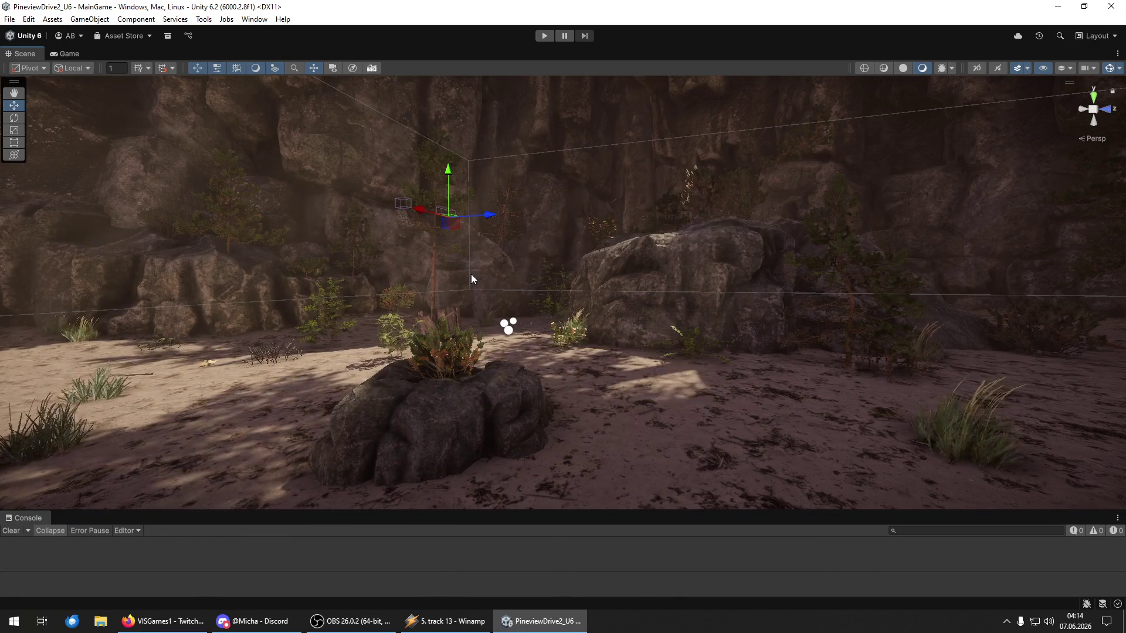
mouse_move(431, 255)
mouse_down()
mouse_move(407, 83)
mouse_move(547, 156)
mouse_move(559, 181)
mouse_move(636, 243)
mouse_move(574, 262)
mouse_up()
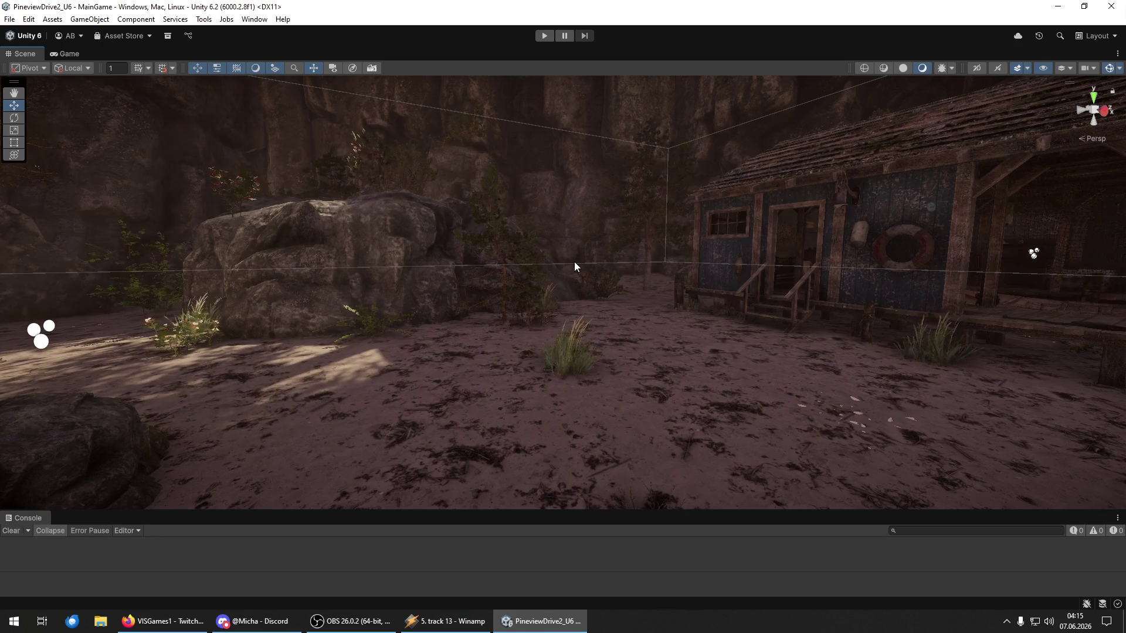
mouse_move(468, 225)
mouse_down()
mouse_move(352, 95)
mouse_move(360, 17)
mouse_move(334, 26)
mouse_move(284, 124)
mouse_move(223, 161)
mouse_move(279, 207)
mouse_move(369, 178)
mouse_move(331, 209)
mouse_move(299, 214)
mouse_move(319, 219)
mouse_move(327, 201)
mouse_move(334, 231)
mouse_move(344, 221)
mouse_move(254, 280)
mouse_move(521, 200)
mouse_move(525, 187)
mouse_up()
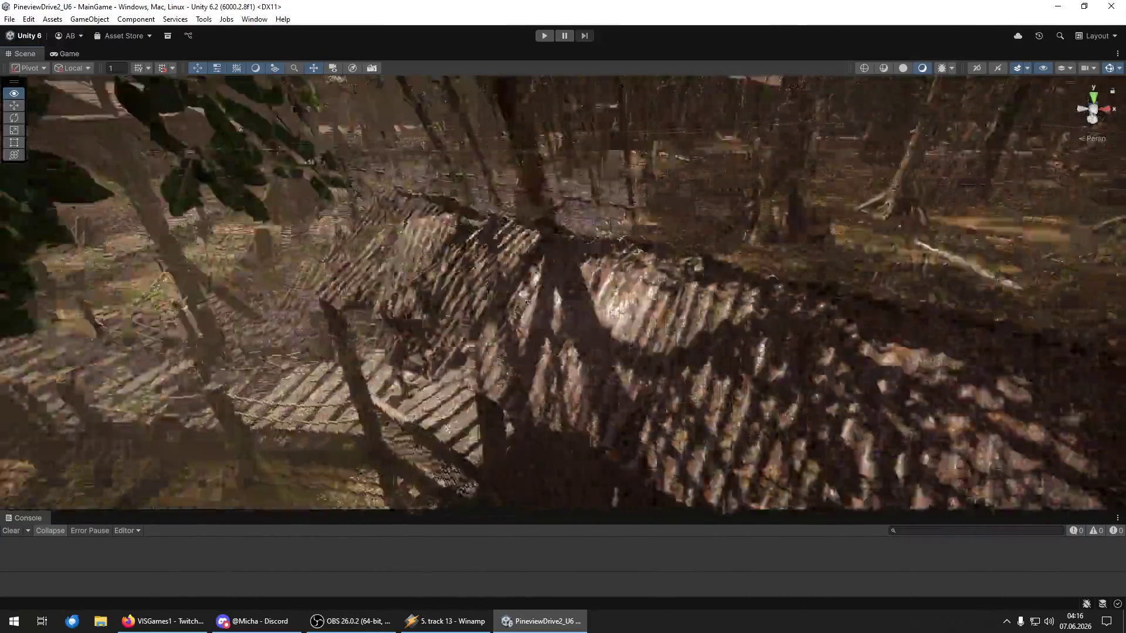
Step: Test-rotate the wooden bridge with the Transform tool, then undo it to its original orientation
mouse_move(527, 302)
mouse_down()
mouse_move(377, 259)
mouse_move(343, 234)
mouse_move(659, 228)
mouse_move(556, 210)
mouse_move(951, 228)
mouse_move(1079, 221)
mouse_move(312, 245)
mouse_move(261, 306)
mouse_up()
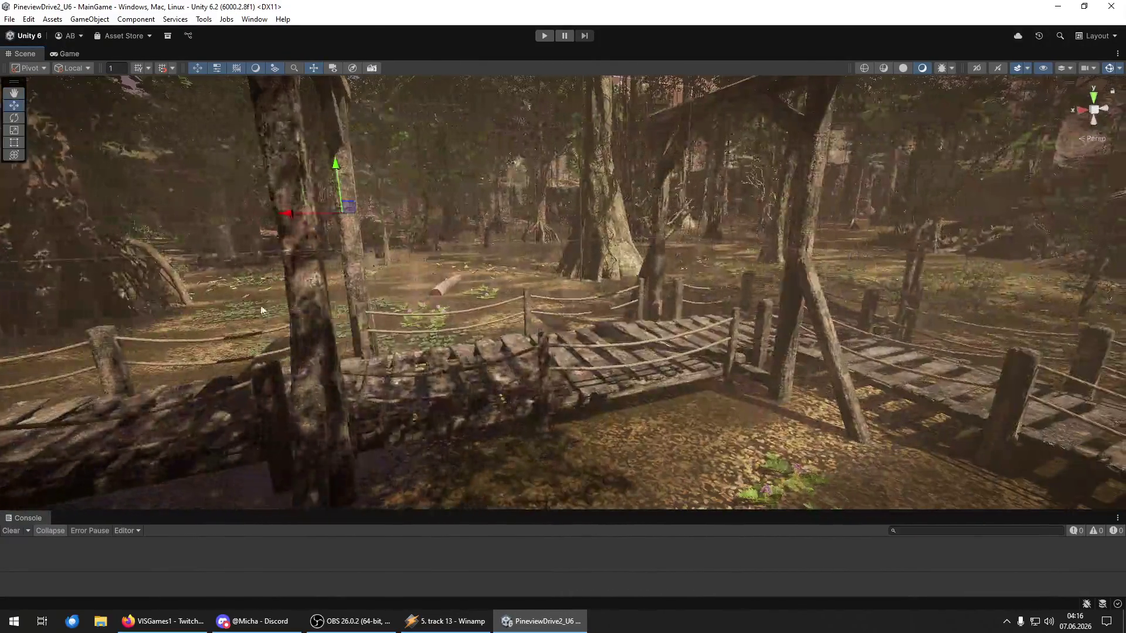
click(576, 394)
key(y)
mouse_move(734, 303)
mouse_down()
mouse_move(745, 280)
mouse_move(565, 246)
mouse_move(966, 171)
mouse_up()
key(ctrl+z)
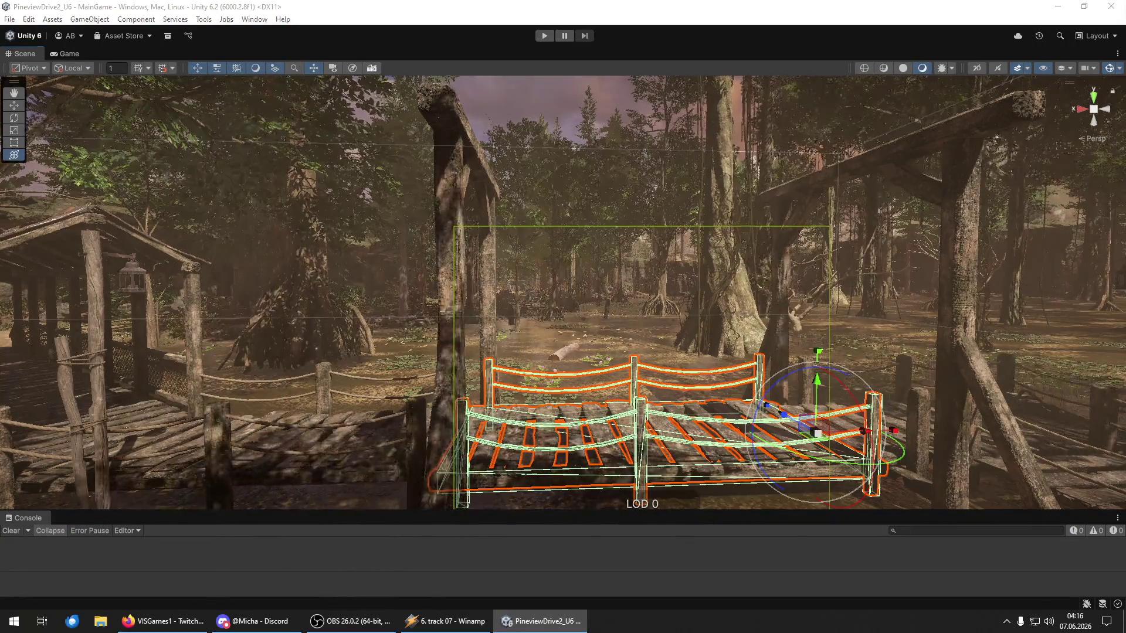
Step: Fly over the swamp past the bridge to look along the boardwalk
drag(458, 281, 936, 272)
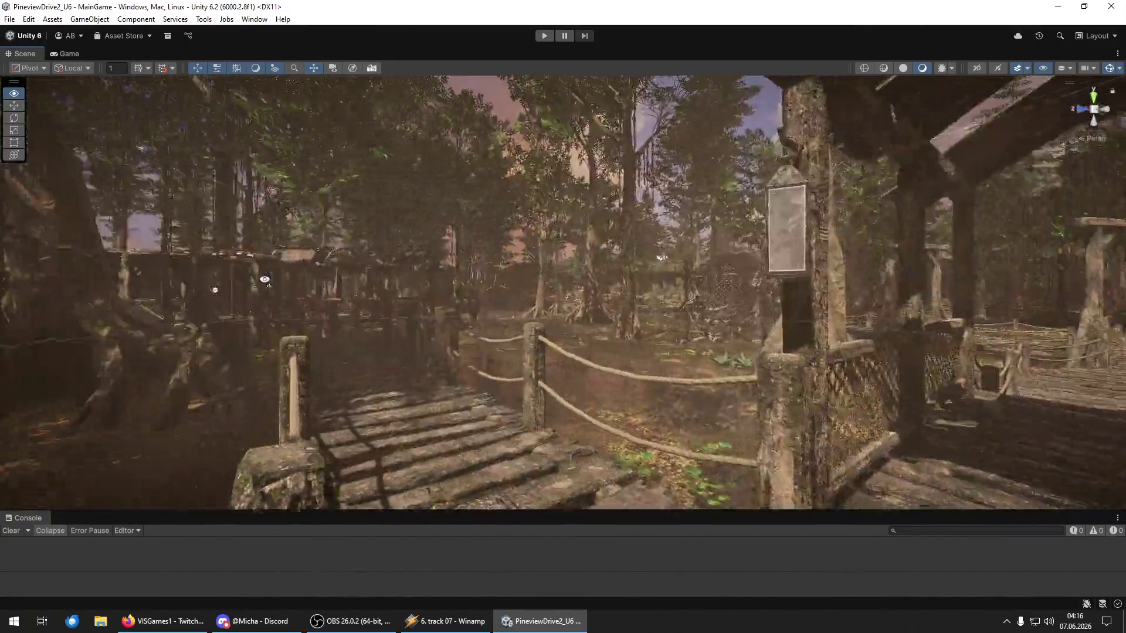
mouse_move(265, 279)
mouse_down()
mouse_move(77, 285)
mouse_move(439, 280)
mouse_move(233, 284)
mouse_move(206, 357)
mouse_move(1104, 295)
mouse_move(1050, 285)
mouse_move(1107, 291)
mouse_move(23, 294)
mouse_move(39, 289)
mouse_up()
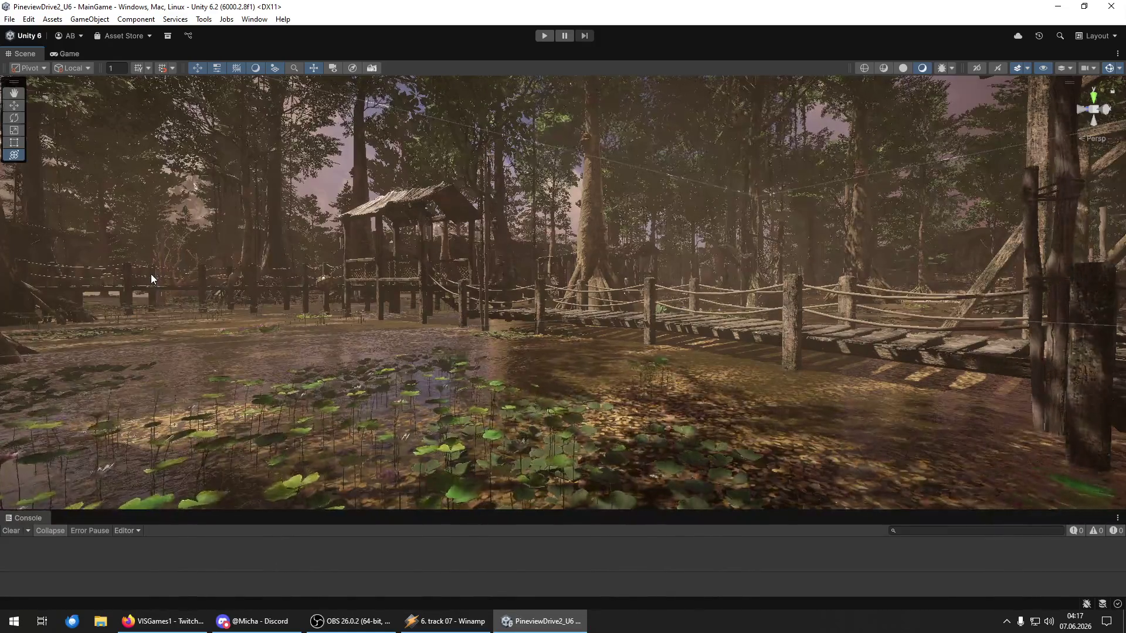
mouse_move(303, 238)
mouse_down()
mouse_move(322, 236)
mouse_move(296, 234)
mouse_up()
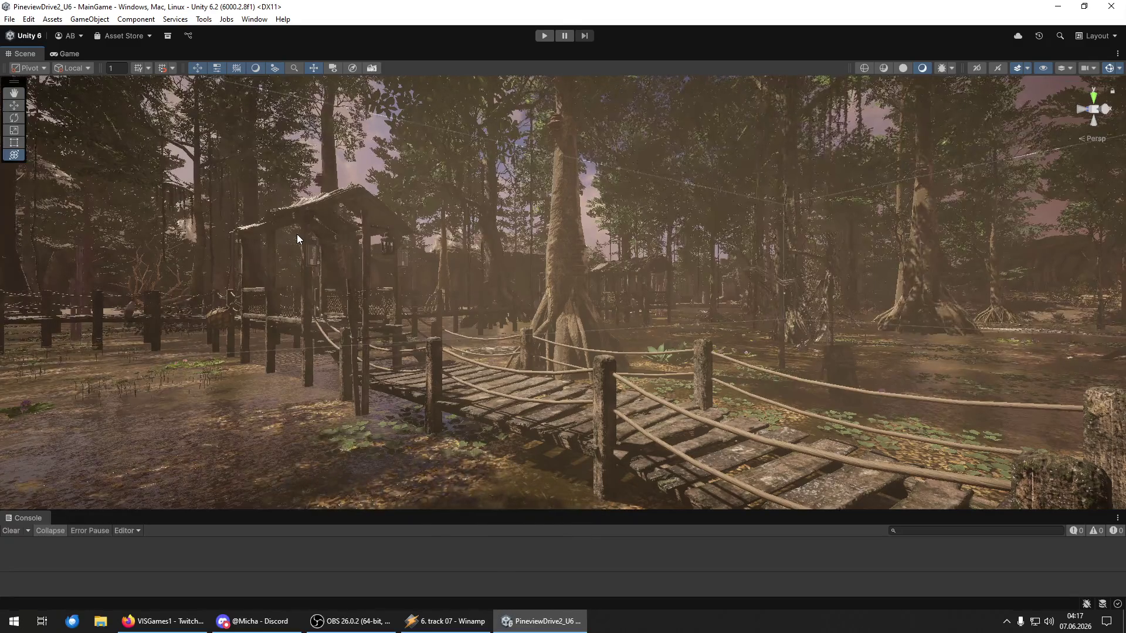
Step: Use File > Save Project, then File > Save for the MainGame scene
click(10, 19)
click(39, 143)
click(9, 18)
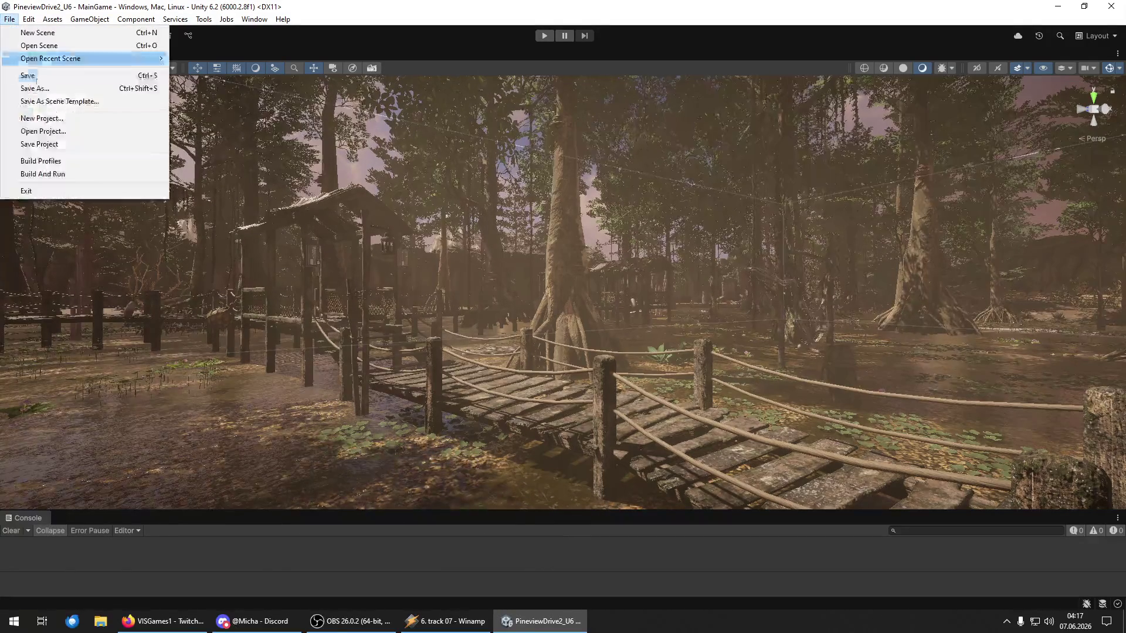
click(36, 78)
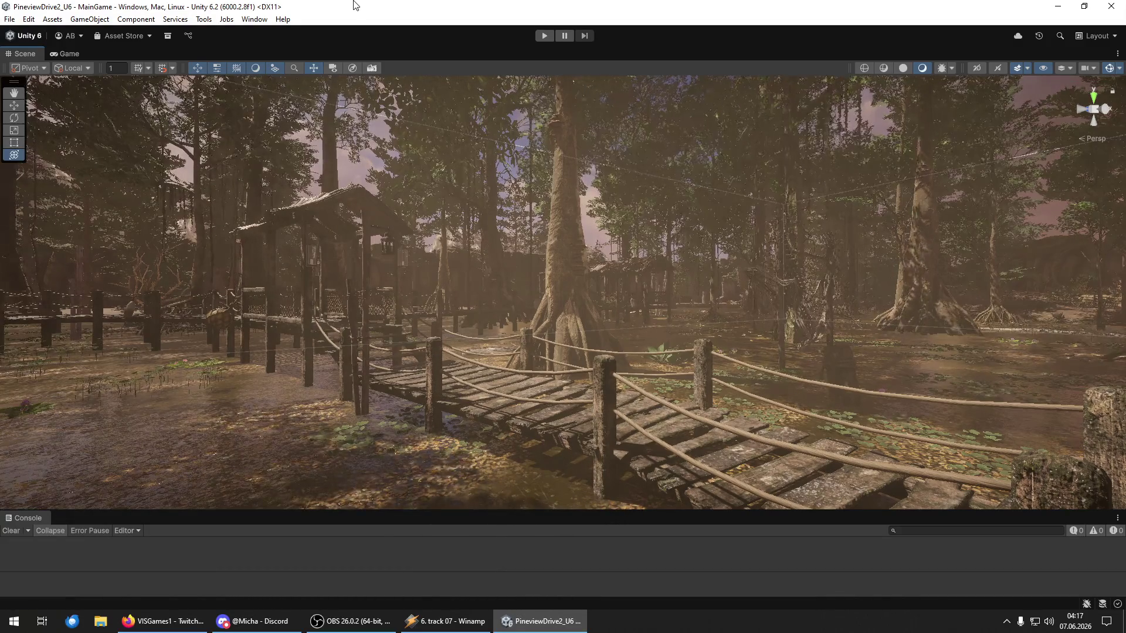
Step: Look around the bridges, swamp, hut and netting, then fly forward out of the covered walkway
mouse_move(438, 96)
mouse_down()
mouse_move(593, 234)
mouse_move(616, 216)
mouse_move(63, 218)
mouse_move(1056, 216)
mouse_move(827, 220)
mouse_up()
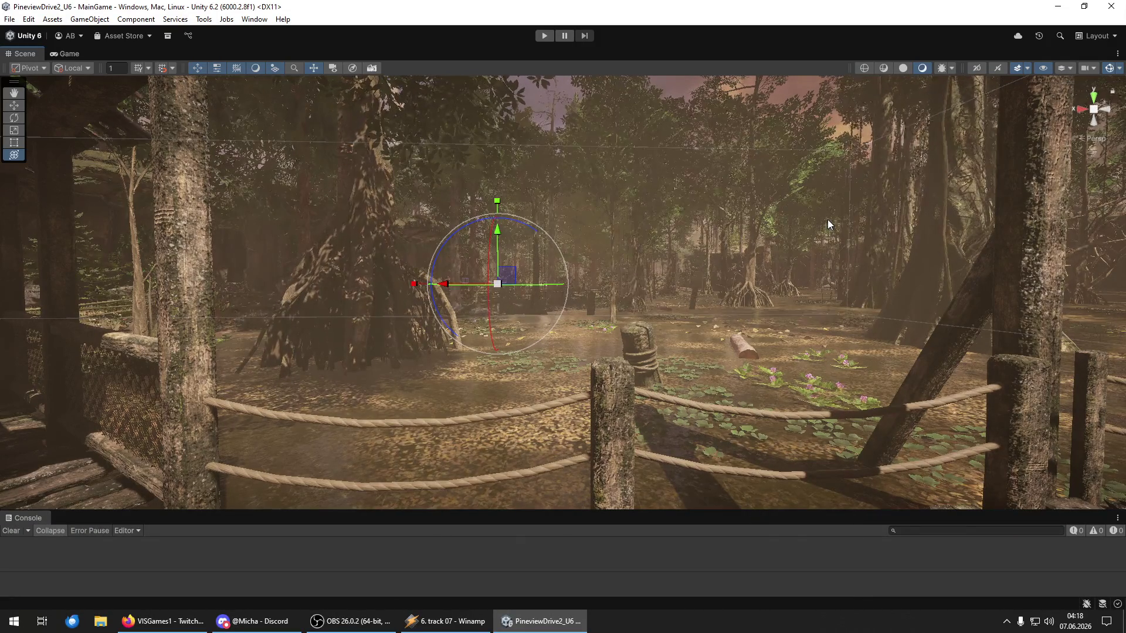
mouse_move(931, 232)
mouse_down()
mouse_move(744, 256)
mouse_move(868, 257)
mouse_move(806, 277)
mouse_up()
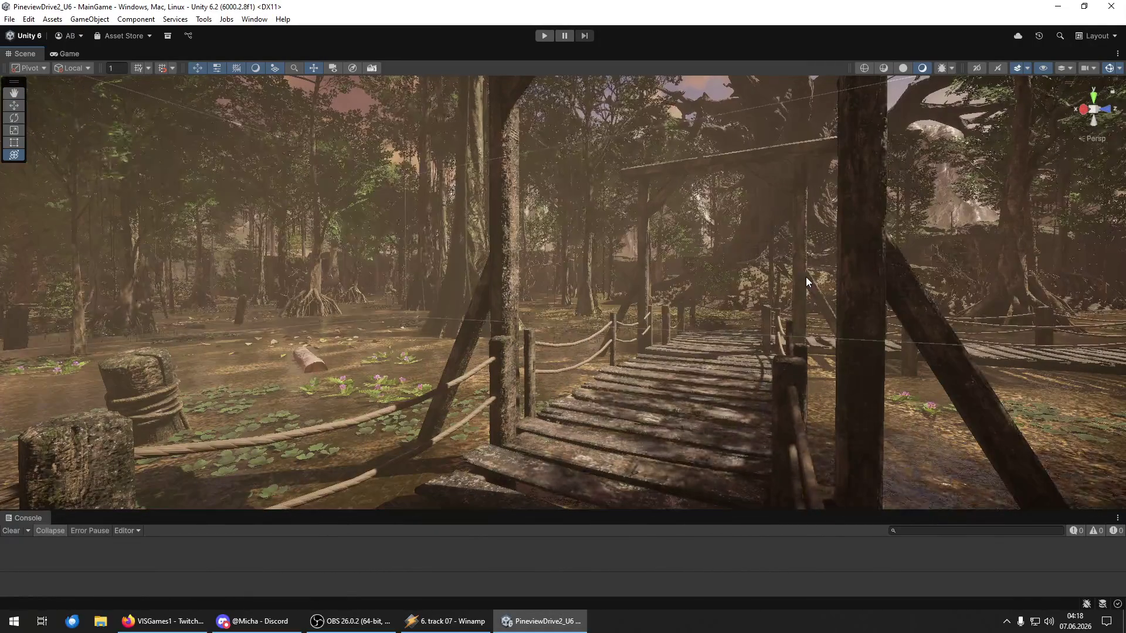
mouse_move(805, 277)
mouse_down()
mouse_move(588, 281)
mouse_move(780, 328)
mouse_up()
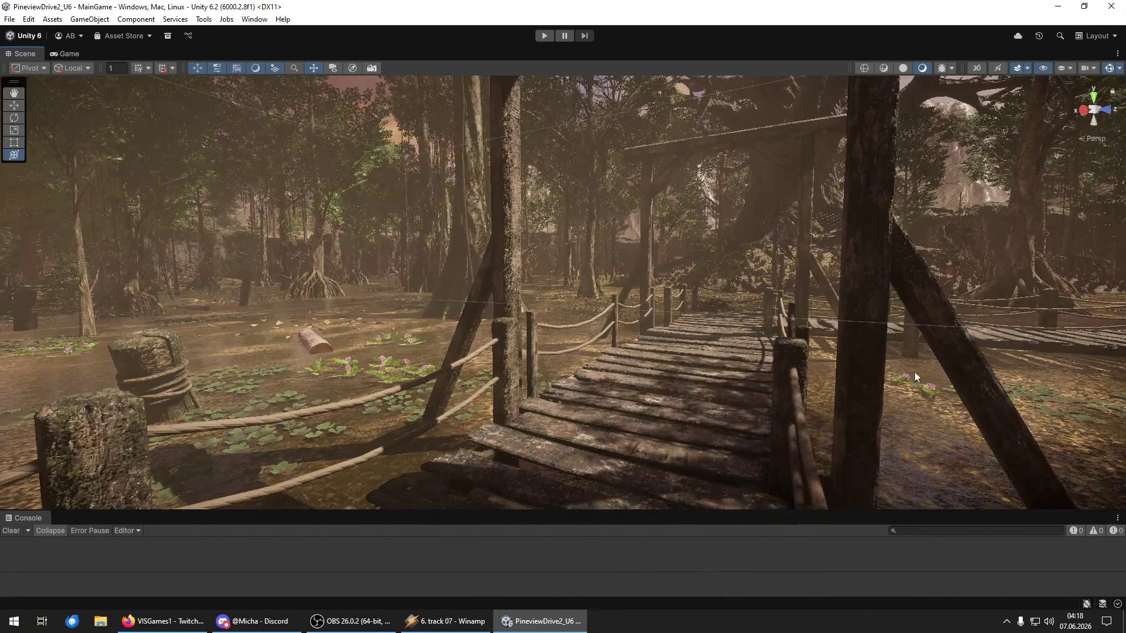
mouse_move(780, 329)
mouse_down()
mouse_move(825, 419)
mouse_move(796, 432)
mouse_up()
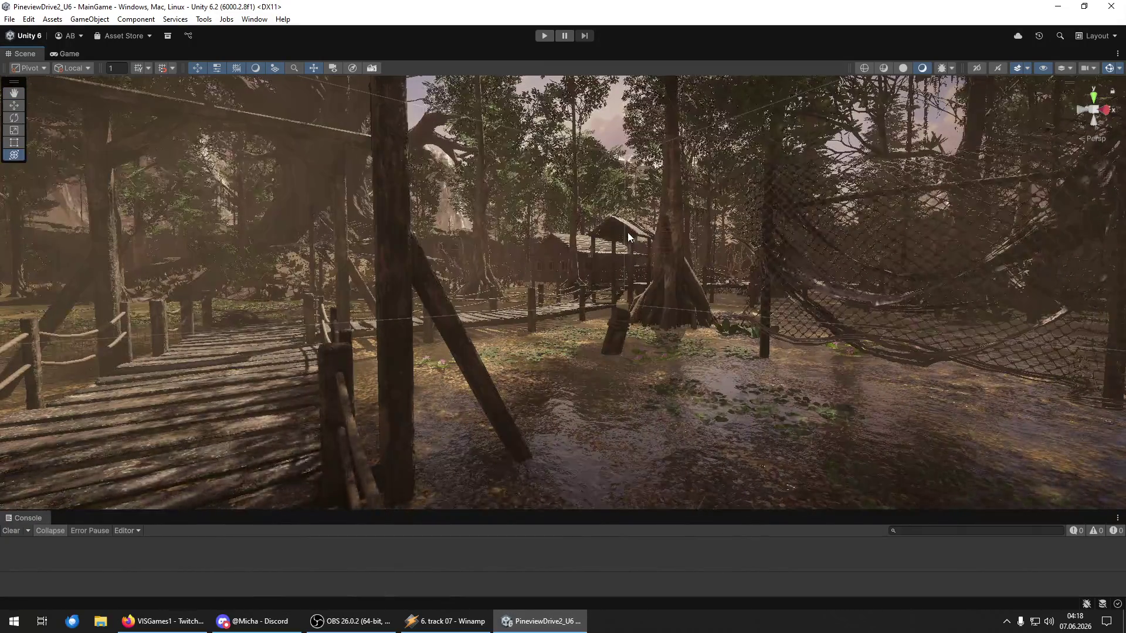
mouse_move(512, 371)
mouse_down()
mouse_move(473, 341)
mouse_move(1114, 326)
mouse_move(85, 290)
mouse_up()
key(w)
Step: Follow the forest path past the large rock to the covered footbridge
mouse_move(883, 268)
mouse_down()
mouse_move(809, 243)
mouse_move(818, 249)
mouse_up()
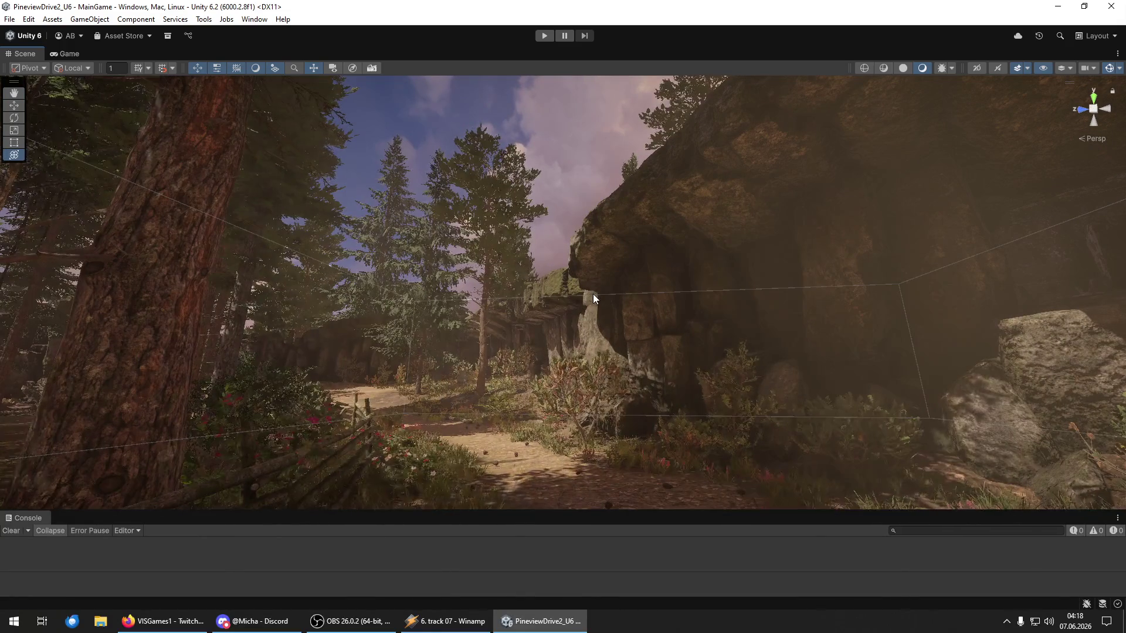
mouse_move(782, 304)
mouse_down()
mouse_move(711, 334)
mouse_move(739, 340)
mouse_move(709, 348)
mouse_move(534, 339)
mouse_move(554, 336)
mouse_up()
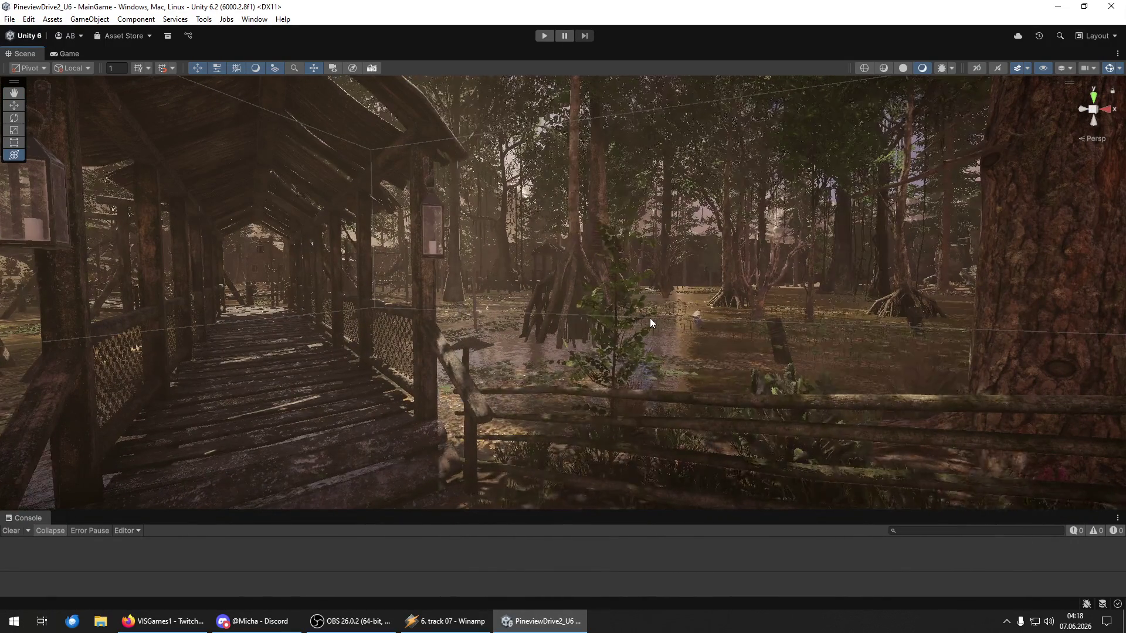
drag(857, 309, 486, 302)
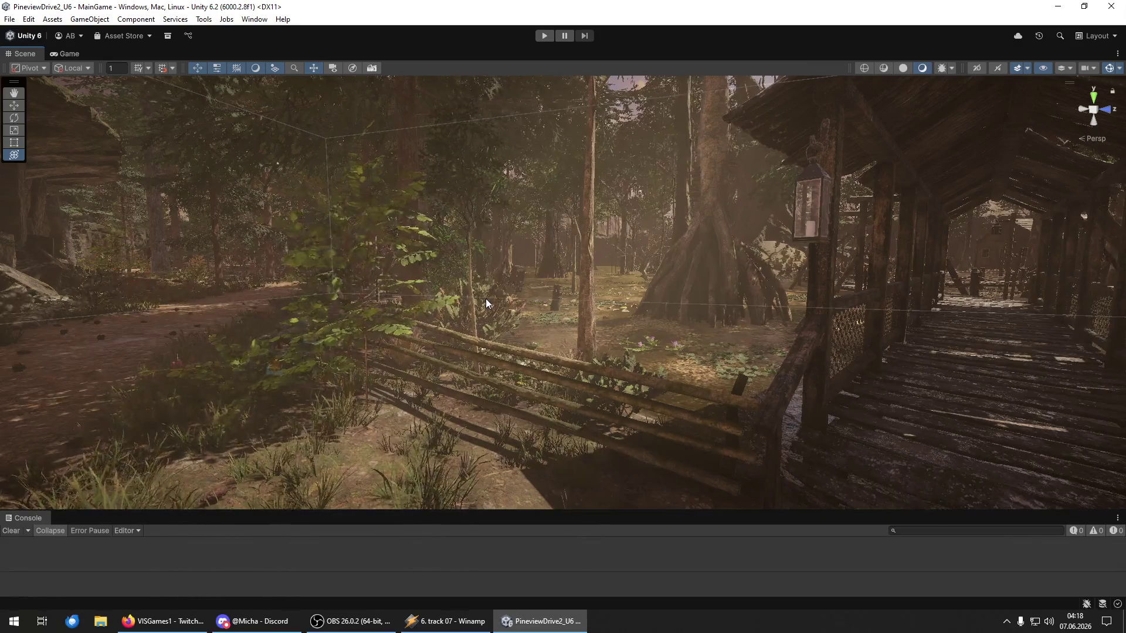
mouse_move(784, 313)
mouse_down()
mouse_move(553, 319)
mouse_move(616, 281)
mouse_move(873, 300)
mouse_move(1101, 290)
mouse_move(24, 293)
mouse_move(1058, 299)
mouse_move(43, 299)
mouse_move(932, 281)
mouse_move(188, 319)
mouse_move(143, 298)
mouse_move(164, 291)
mouse_move(125, 302)
mouse_move(616, 296)
mouse_move(469, 298)
mouse_up()
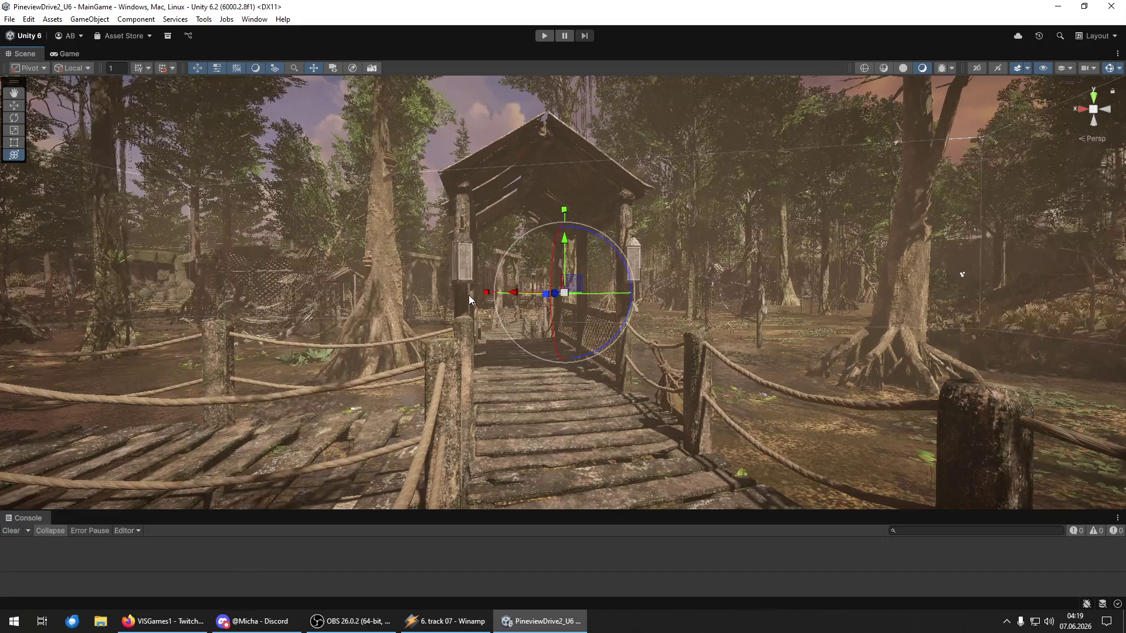
Step: Circle the pavilion into the covered footbridge, then save the MainGame scene
mouse_move(554, 312)
mouse_down()
mouse_move(477, 360)
mouse_move(451, 349)
mouse_move(545, 344)
mouse_move(551, 363)
mouse_up()
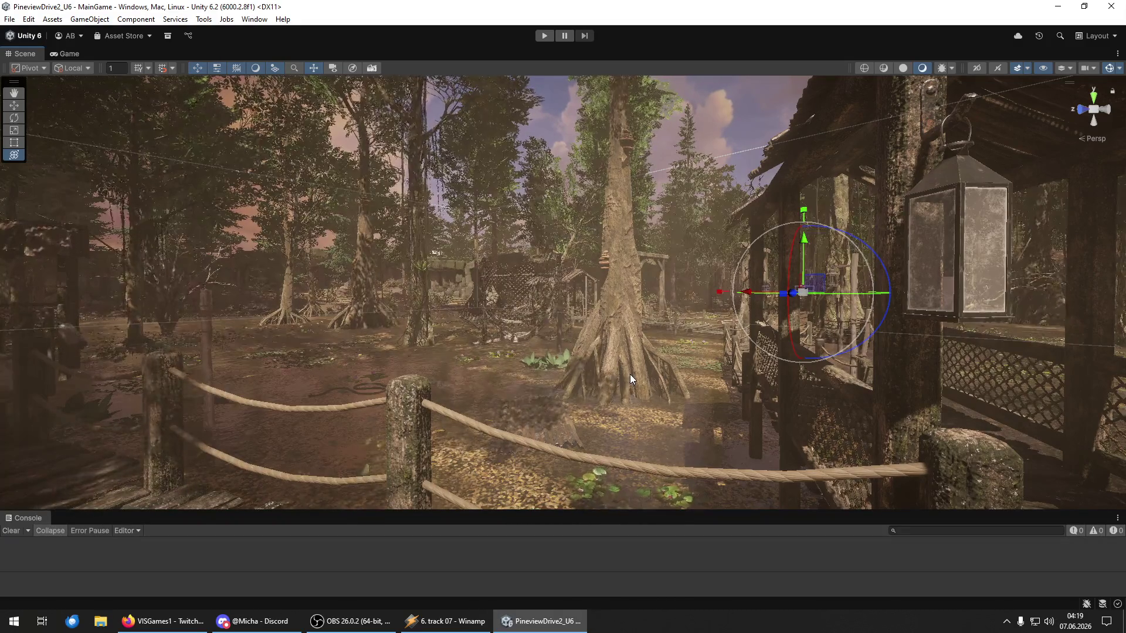
mouse_move(404, 379)
mouse_down()
mouse_move(645, 374)
mouse_move(374, 376)
mouse_up()
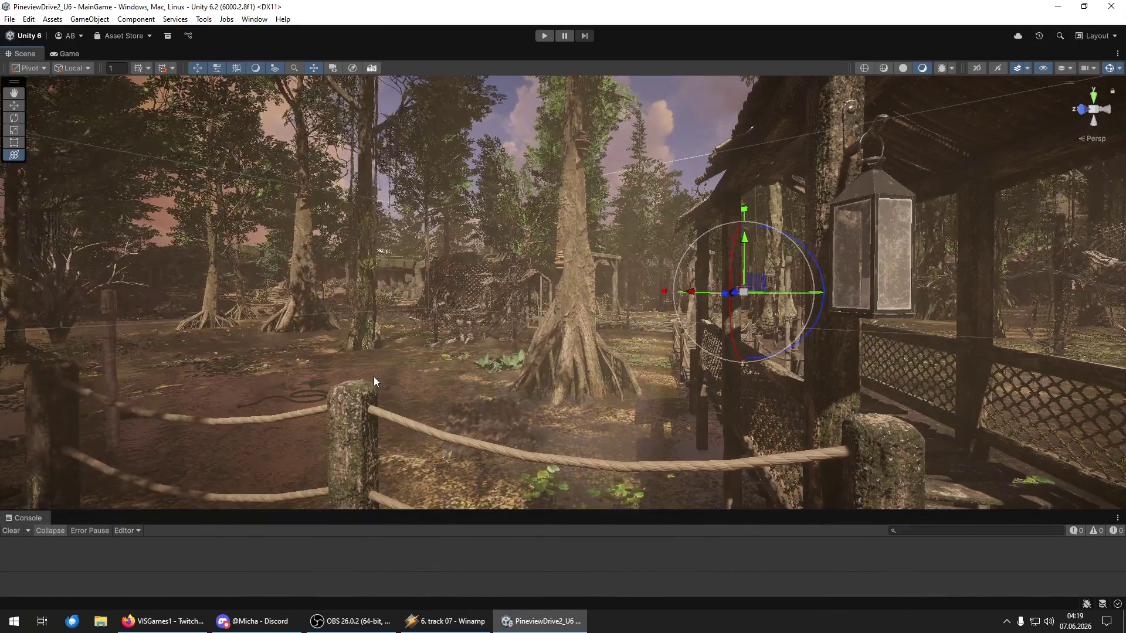
mouse_move(374, 376)
mouse_down()
mouse_move(428, 359)
mouse_move(561, 380)
mouse_up()
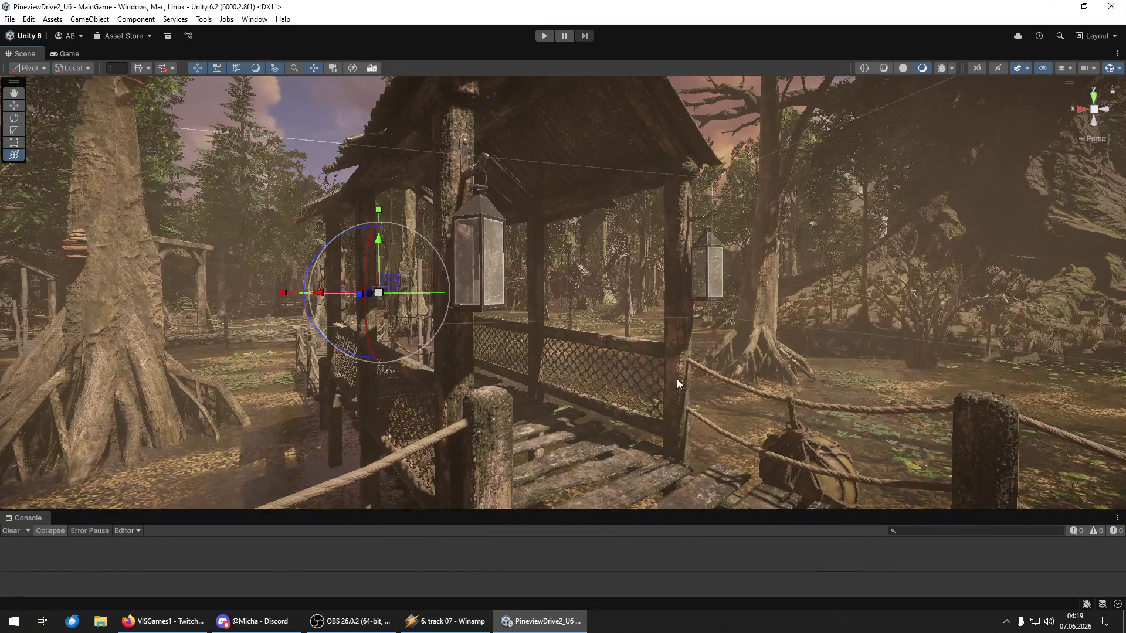
drag(676, 383, 529, 382)
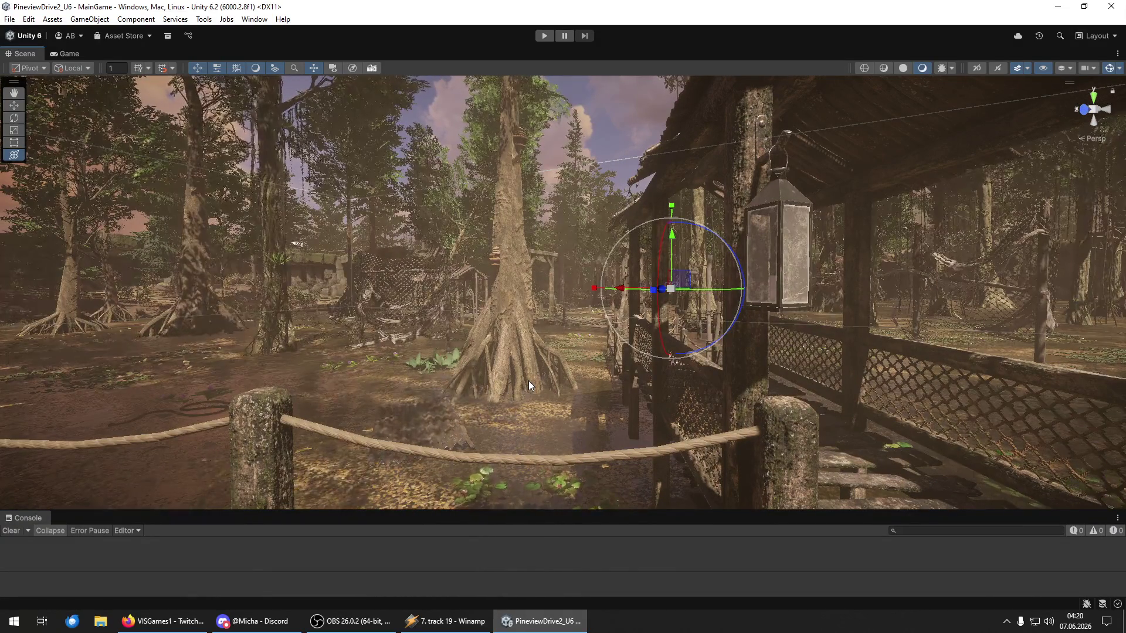
mouse_move(472, 374)
mouse_down()
mouse_move(486, 374)
mouse_move(269, 377)
mouse_move(332, 385)
mouse_up()
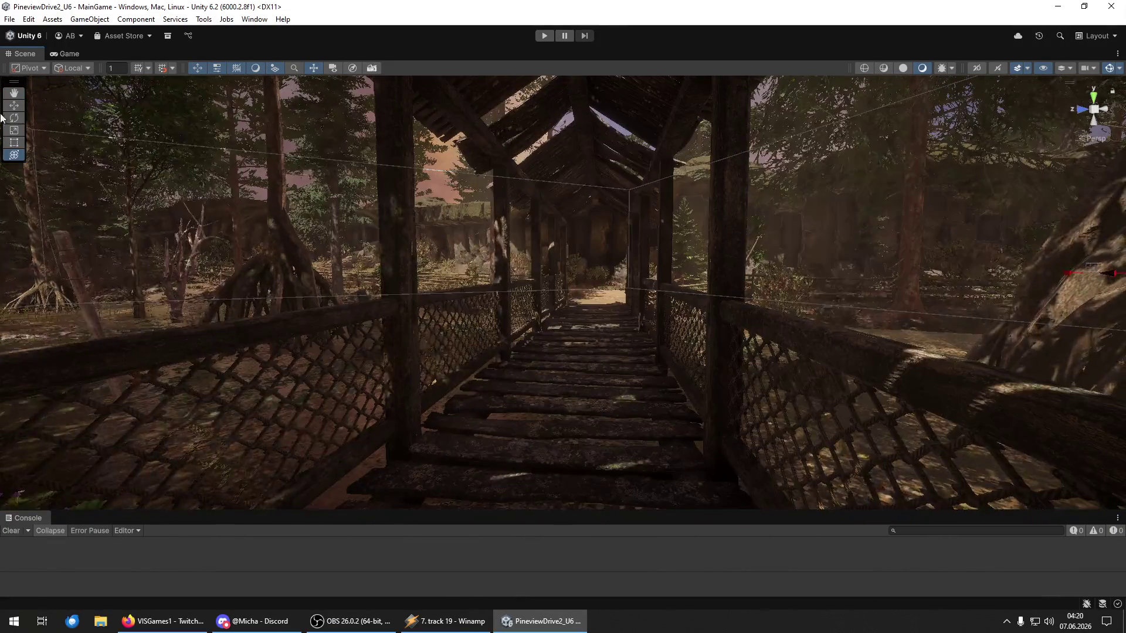
click(9, 18)
click(27, 75)
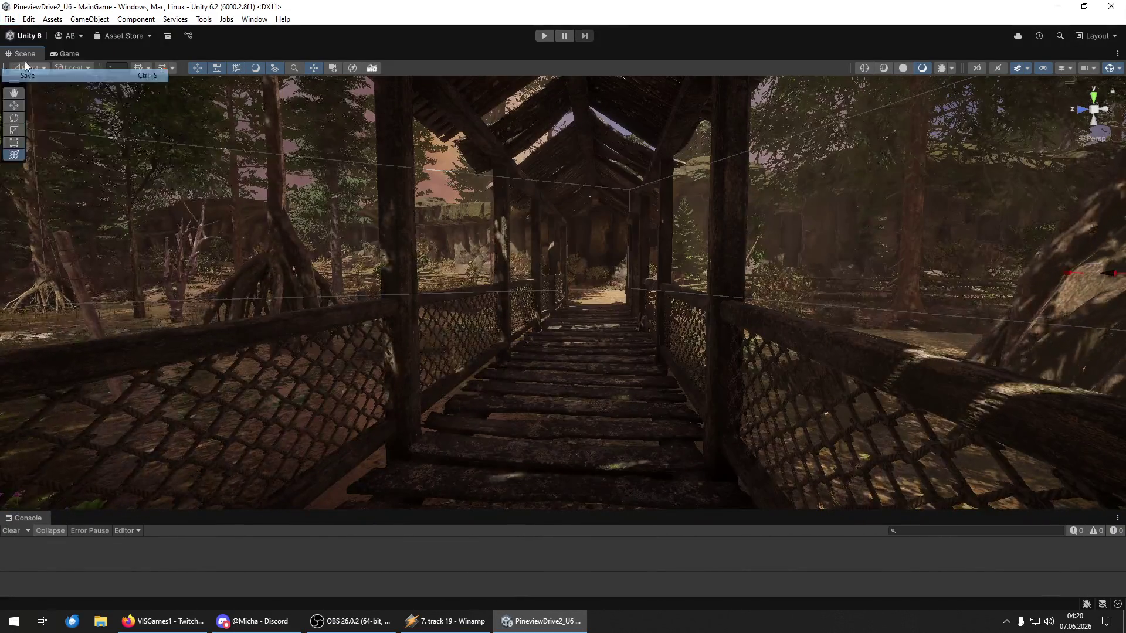
Step: Save the project and move the Scene camera along the bridge
click(9, 20)
click(70, 146)
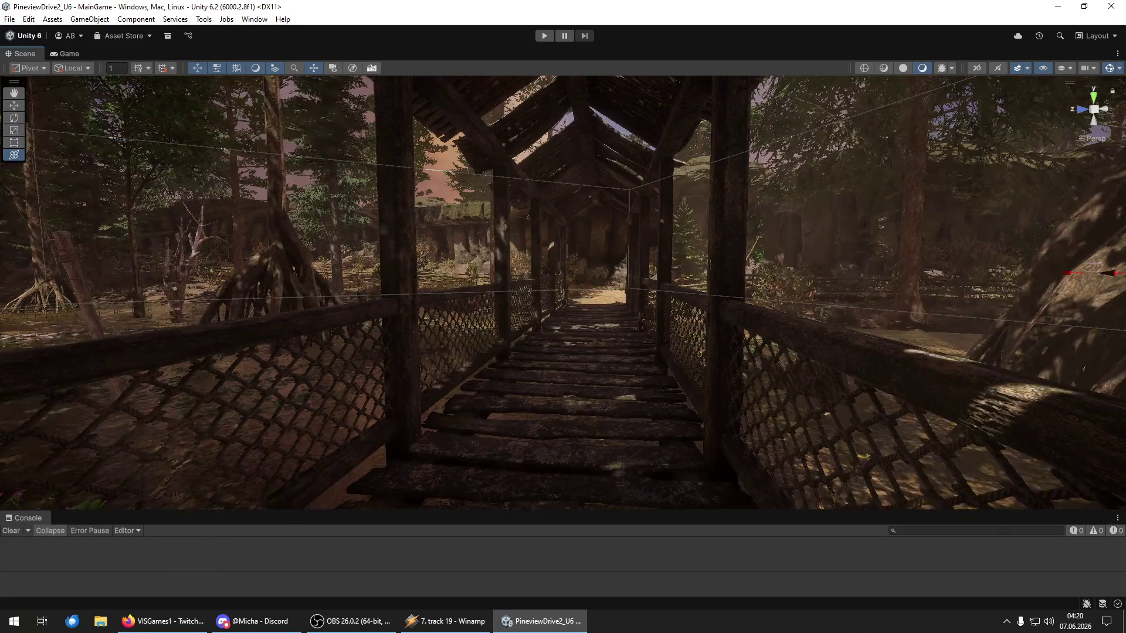
mouse_move(702, 287)
mouse_down()
mouse_move(626, 291)
mouse_move(754, 30)
mouse_up()
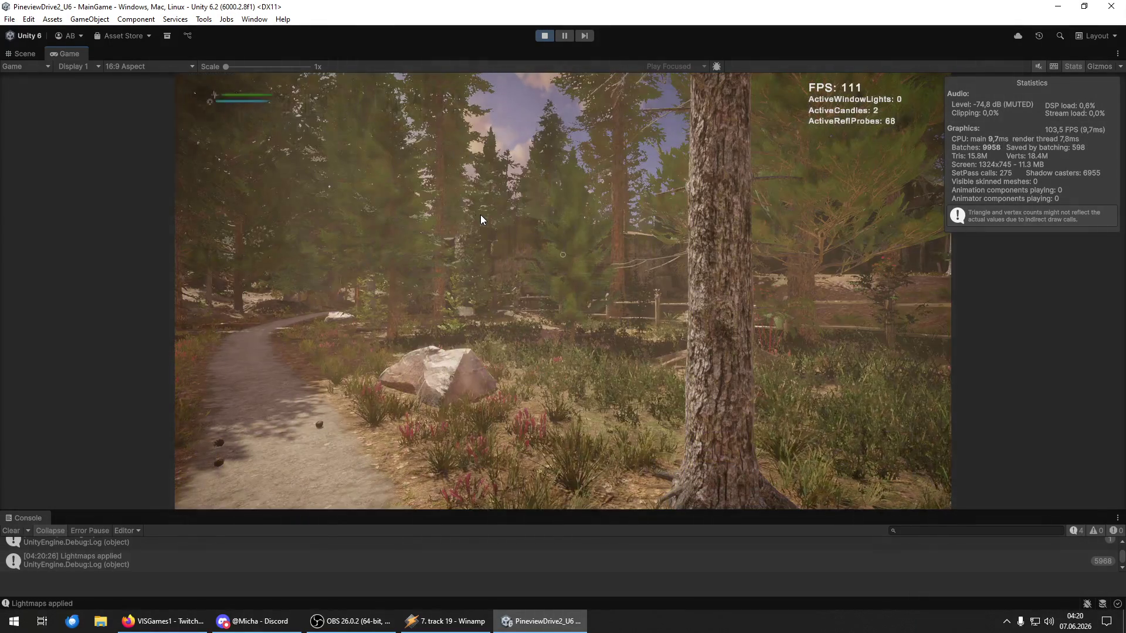
Step: In Play mode, walk the forest path past fences and rock cliffs to the covered bridge
key(w)
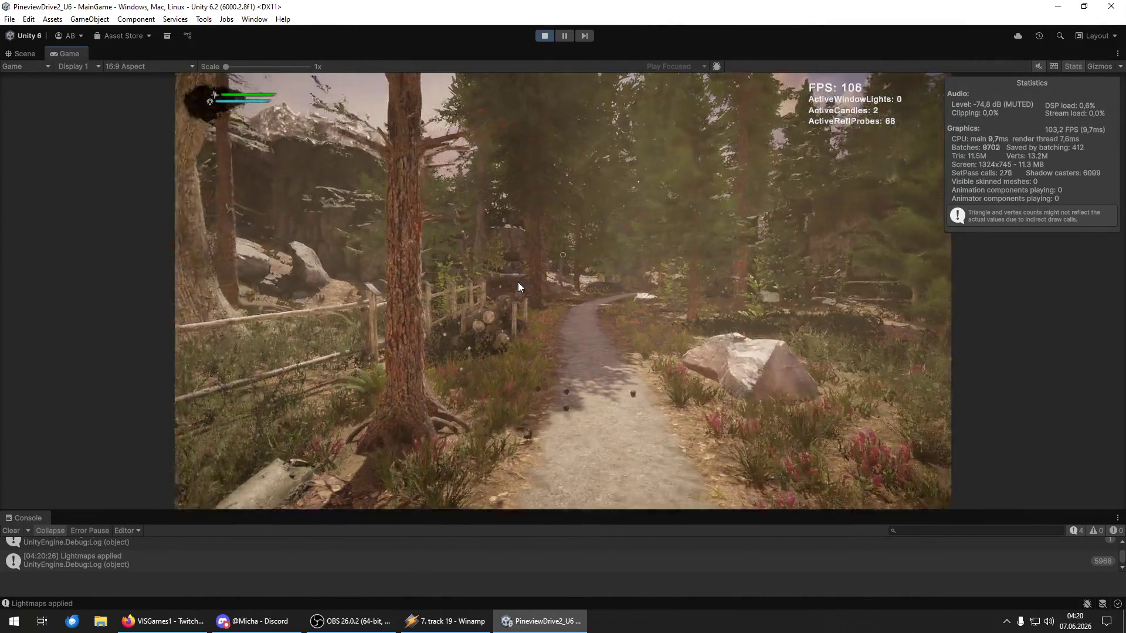
key(w)
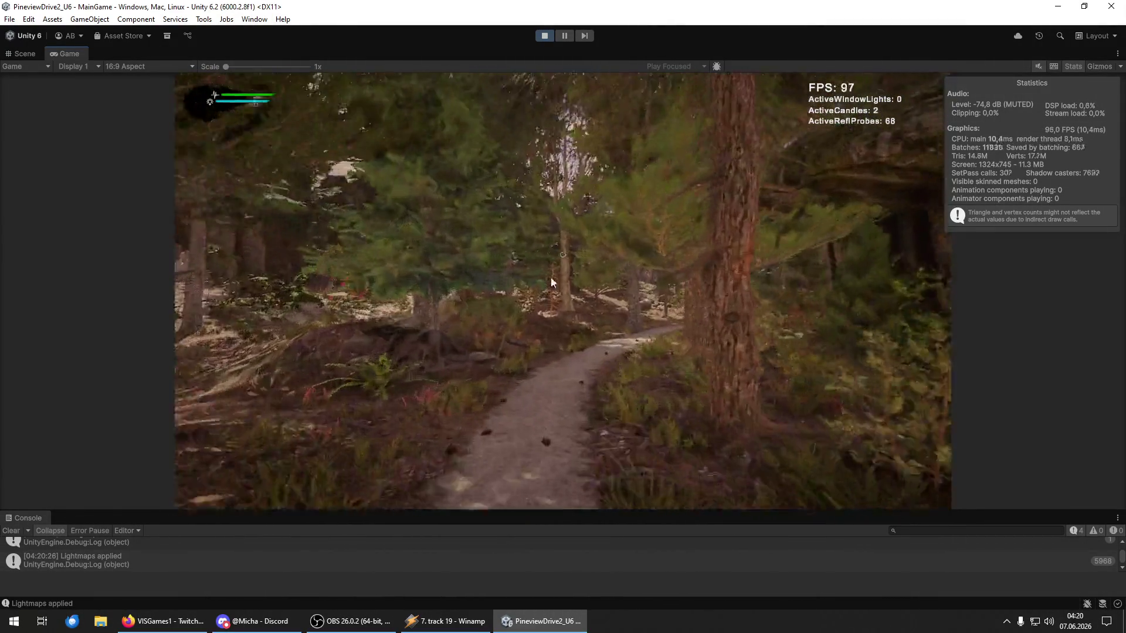
key(w)
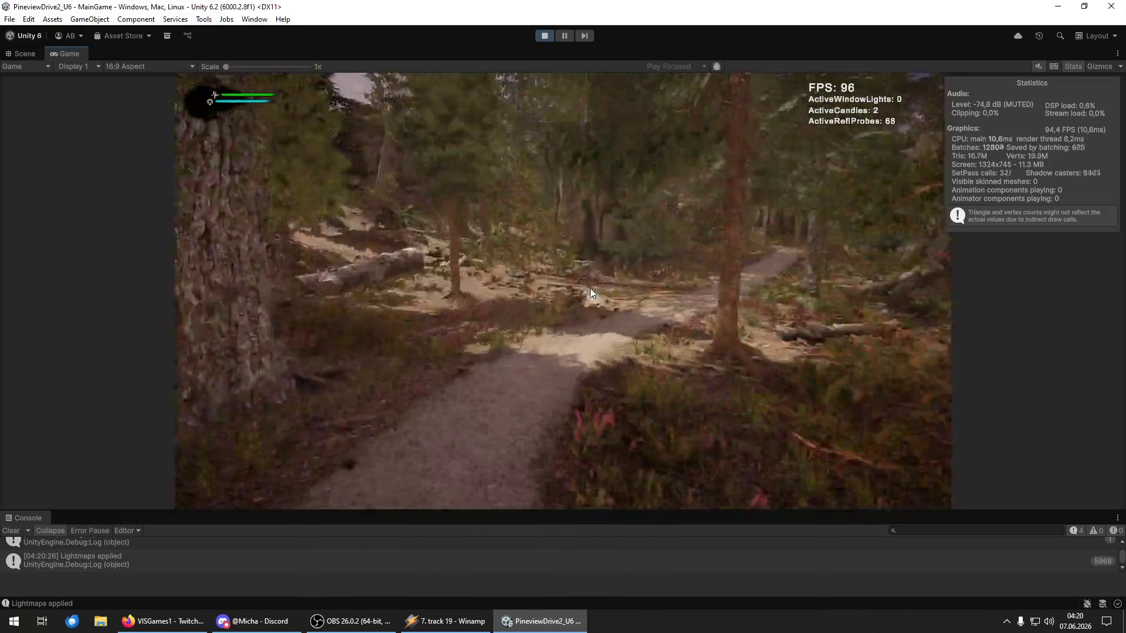
key(w)
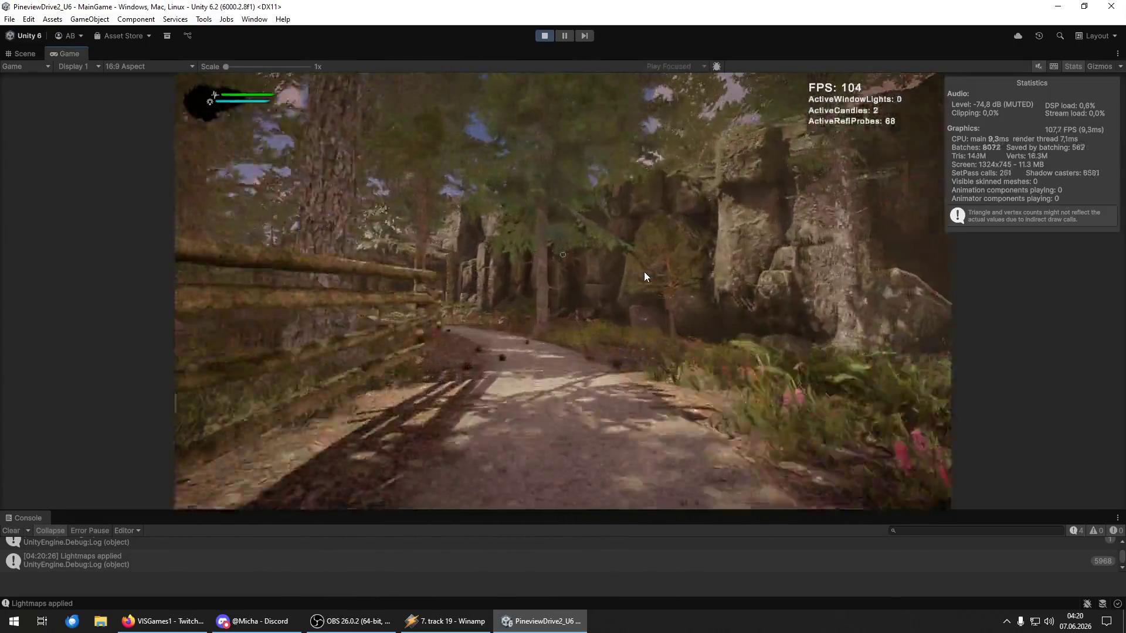
key(w)
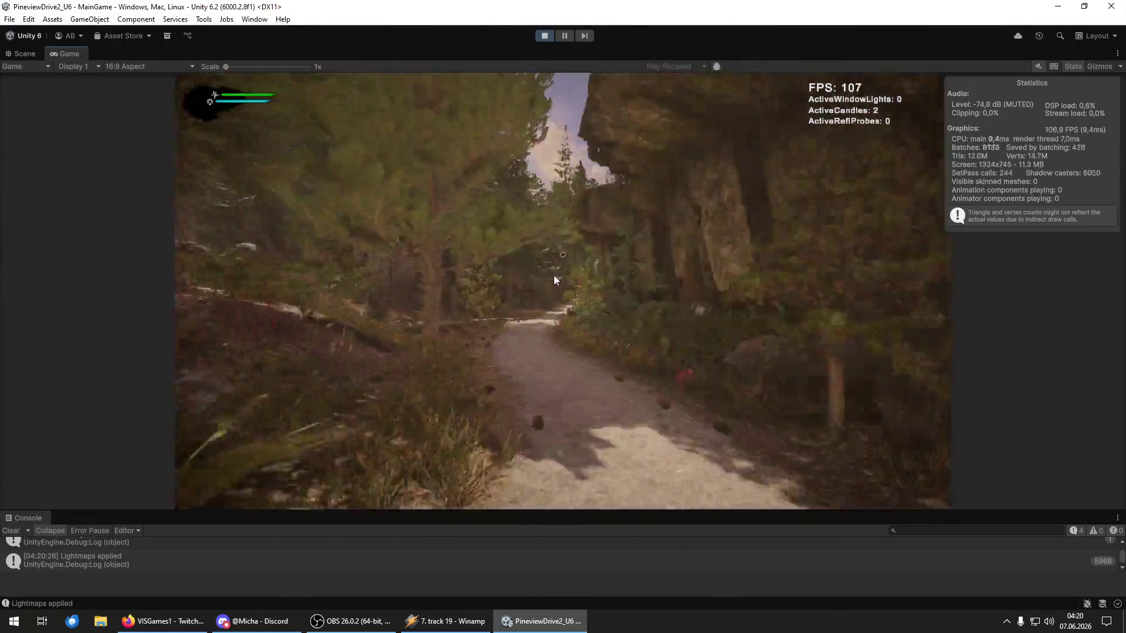
key(w)
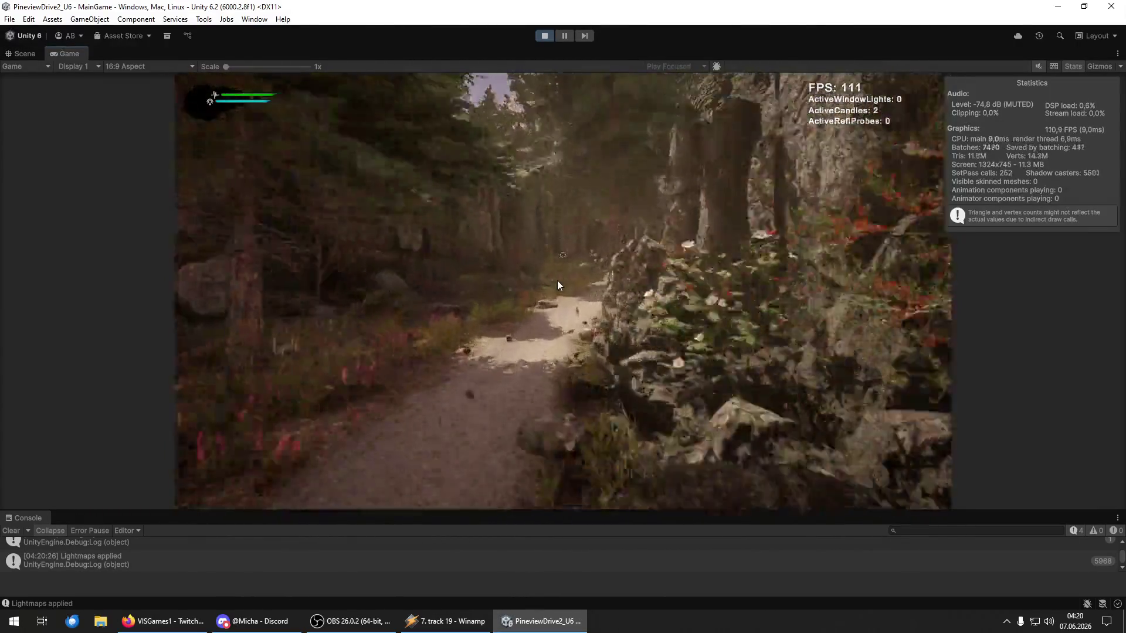
key(w)
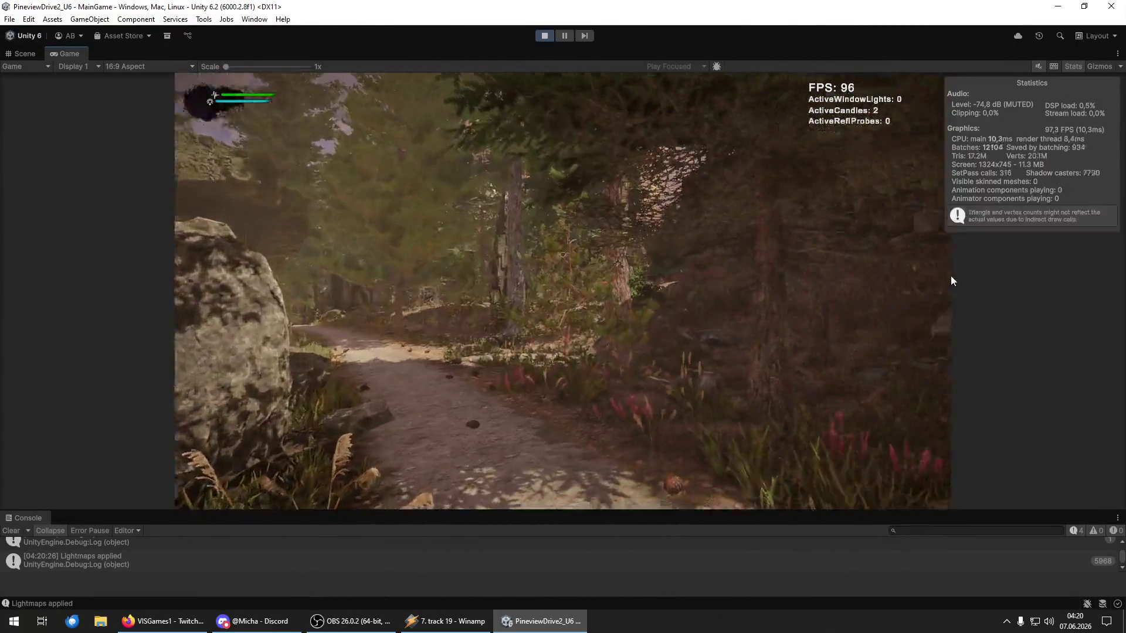
key(w)
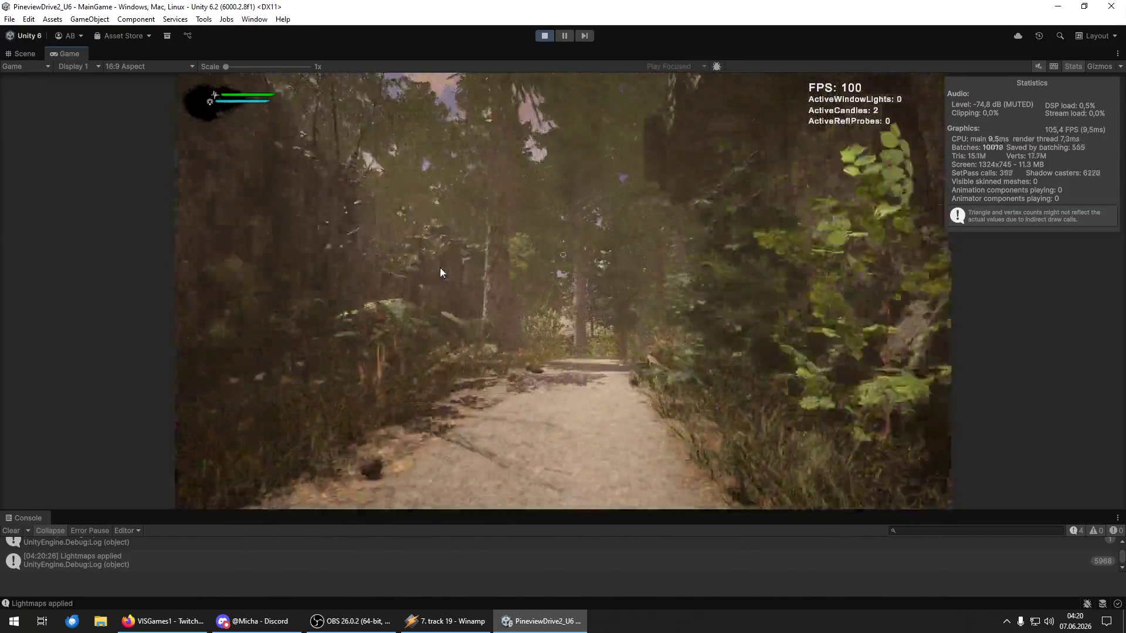
key(w)
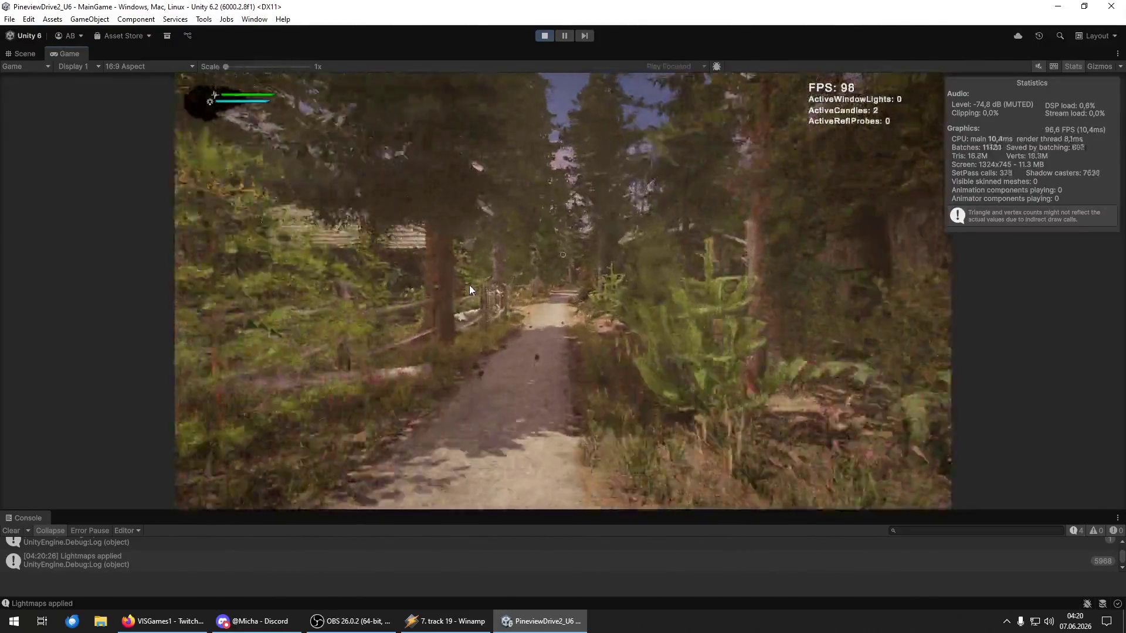
key(w)
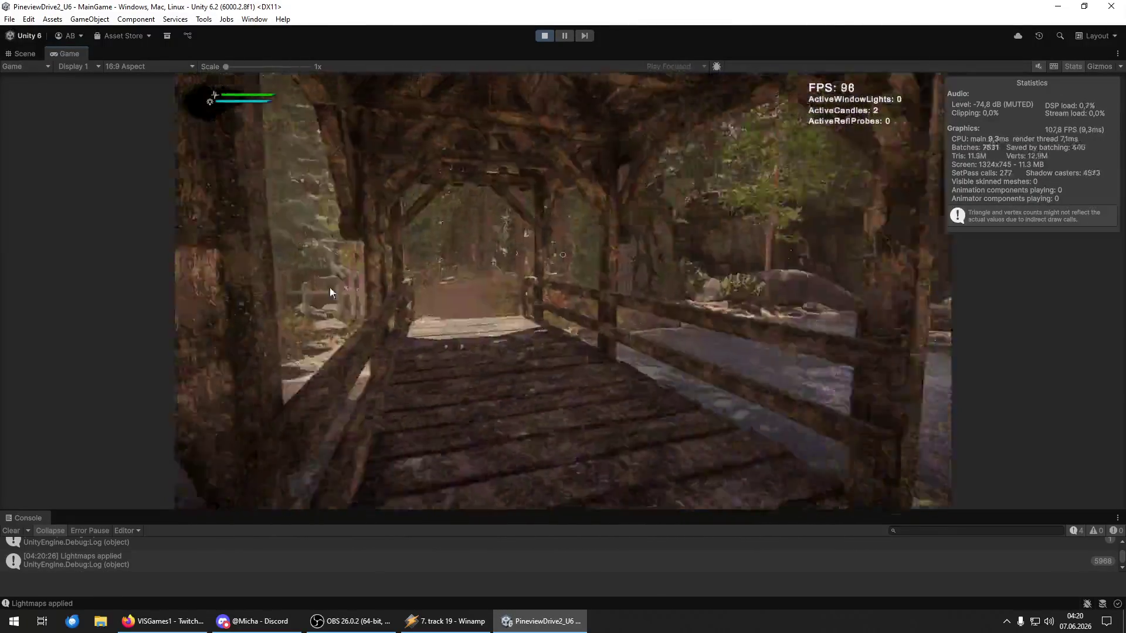
key(w)
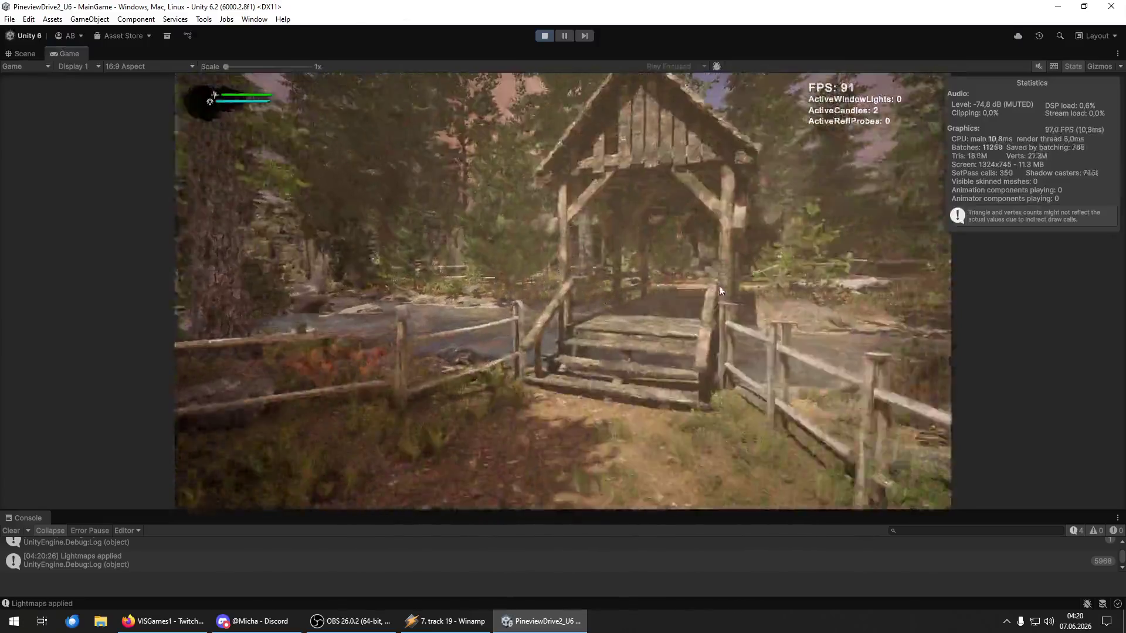
Step: Frame the covered bridge with the HUD hidden and save a screenshot
key(s)
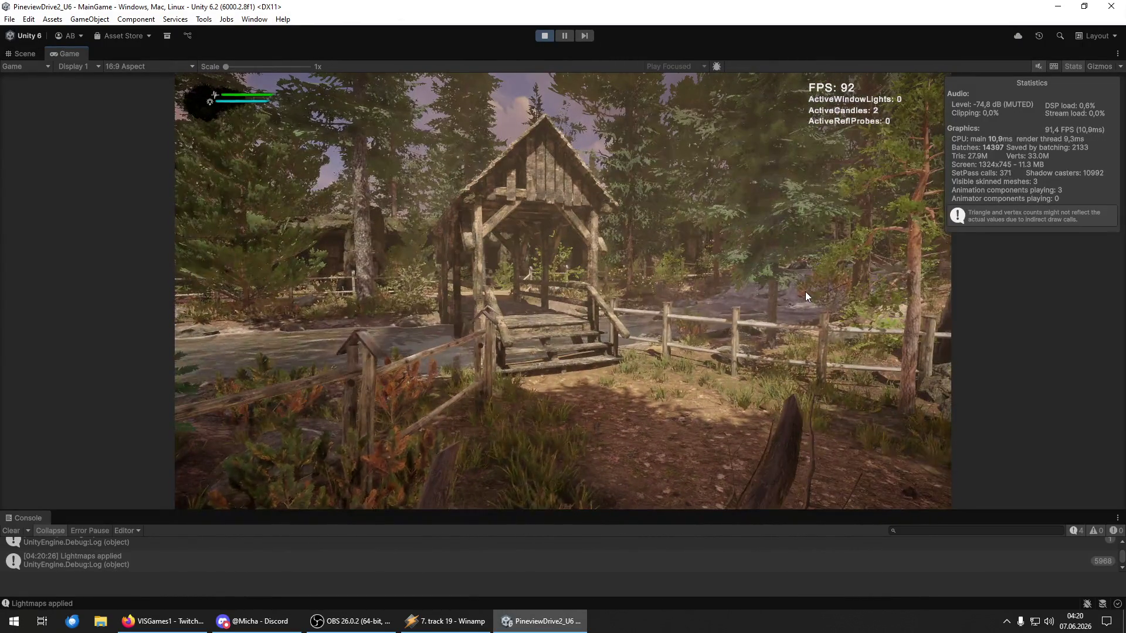
key(h)
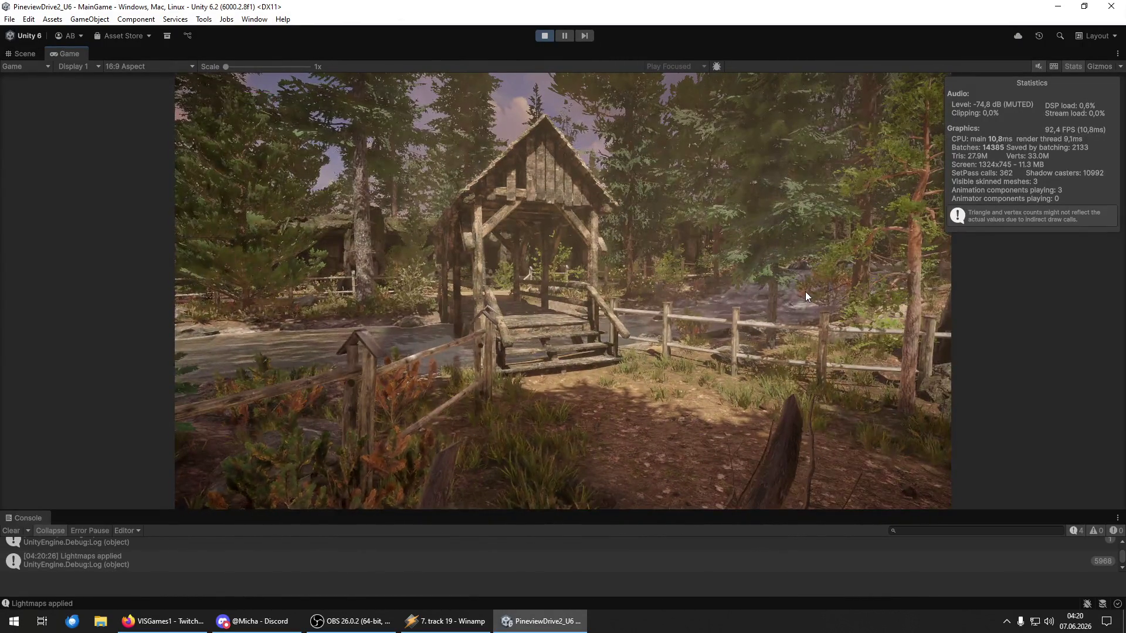
key(w)
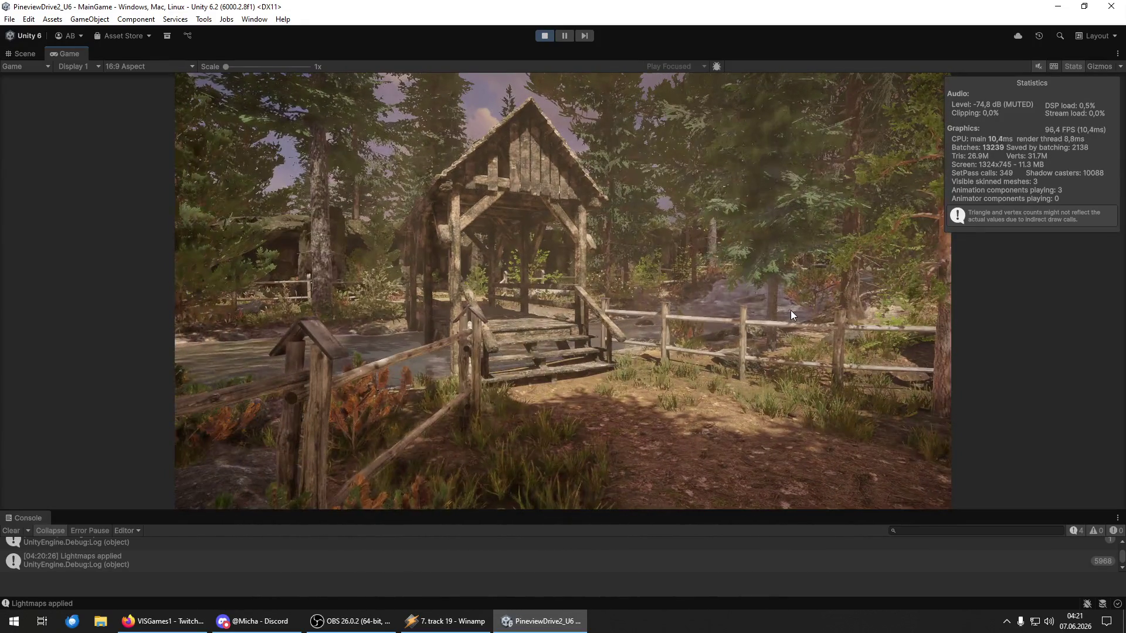
key(F12)
key(F12)
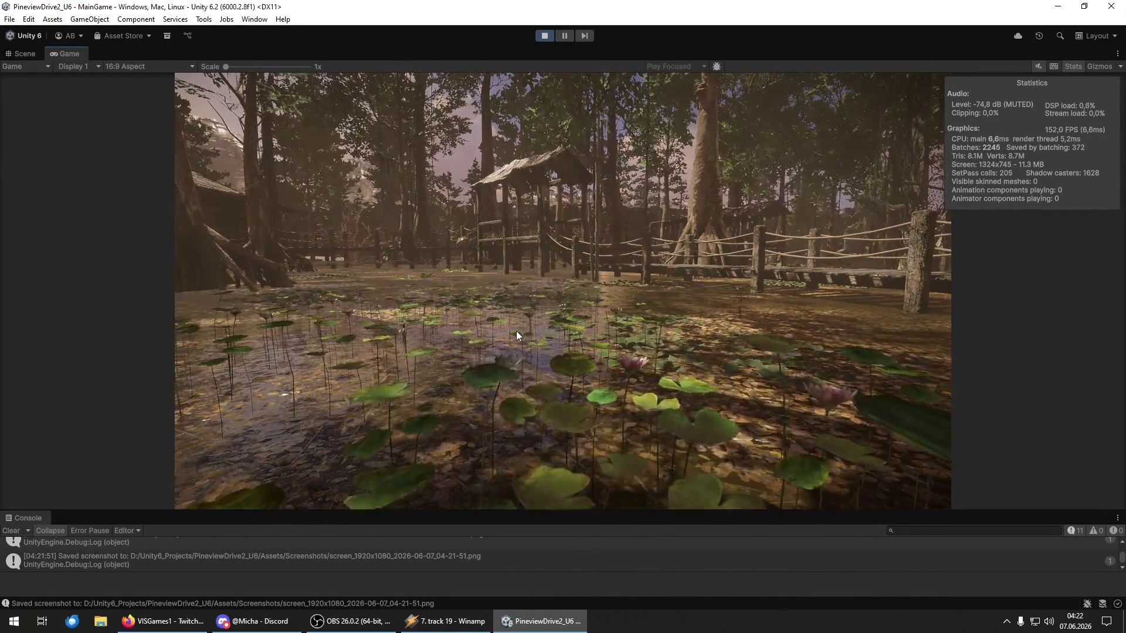
Step: Save an F12 screenshot of the lily-pad pond view
key(F12)
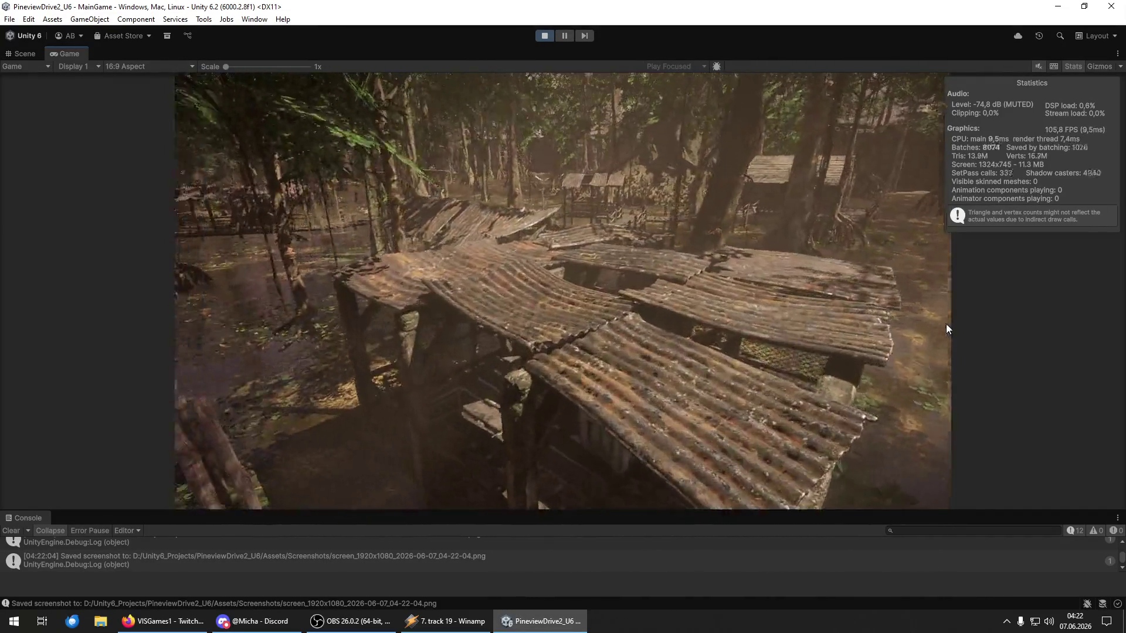
Step: Save an F12 screenshot of the swamp shack roofs
key(F12)
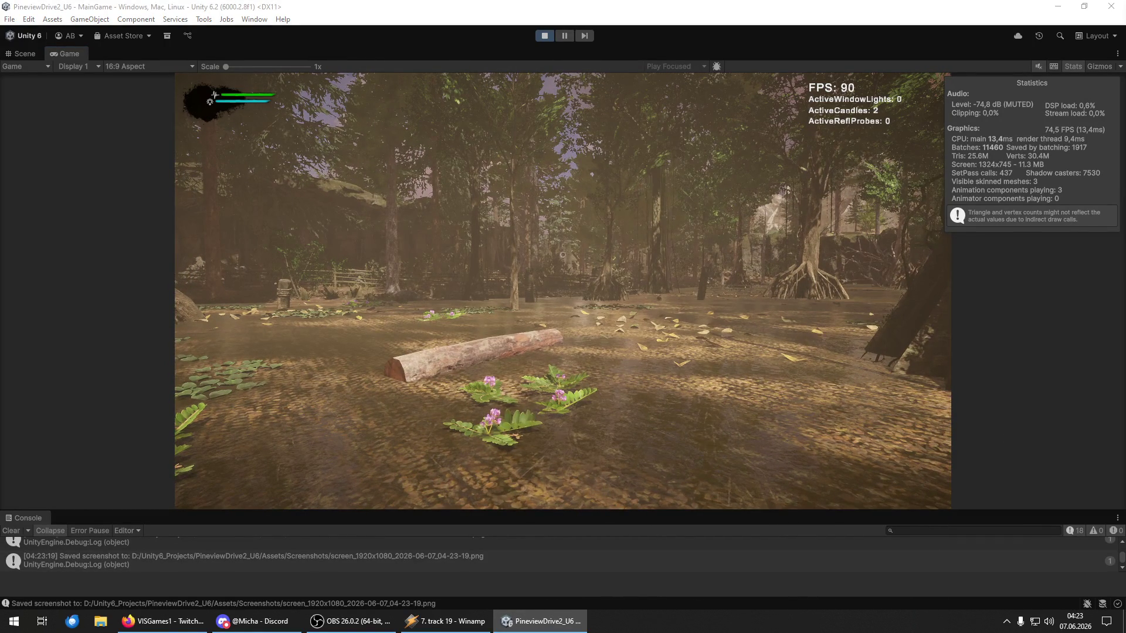
Step: Open the Screenshots folder, select all 14 PNGs, and open a new Dieser PC window
scroll(631, 458, down, 3)
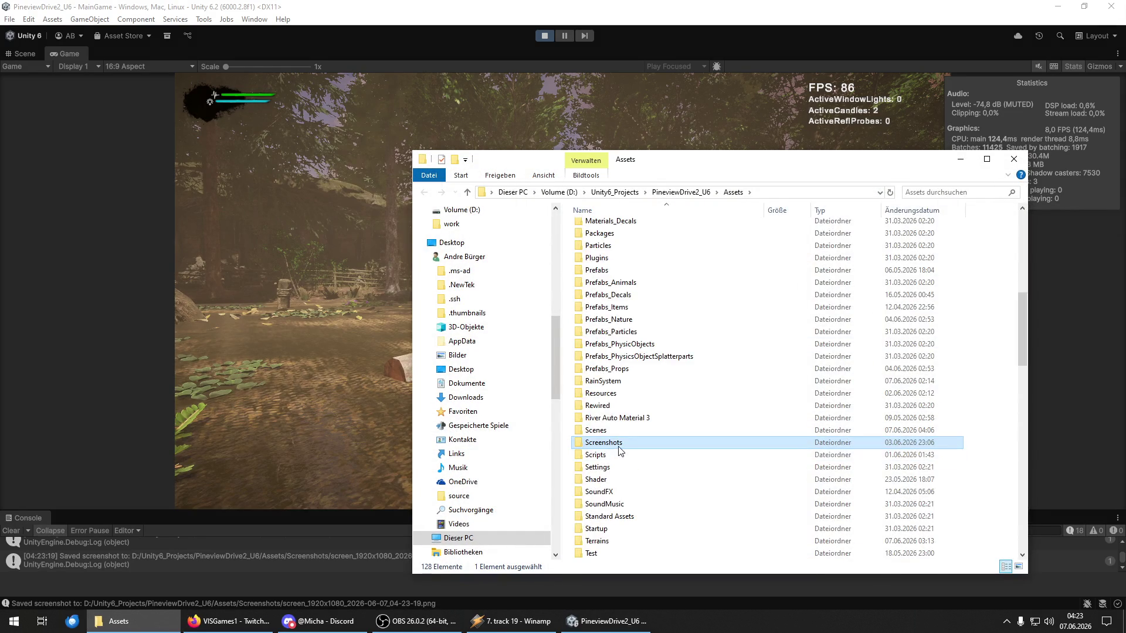
double_click(619, 446)
key(ctrl+a)
key(super+e)
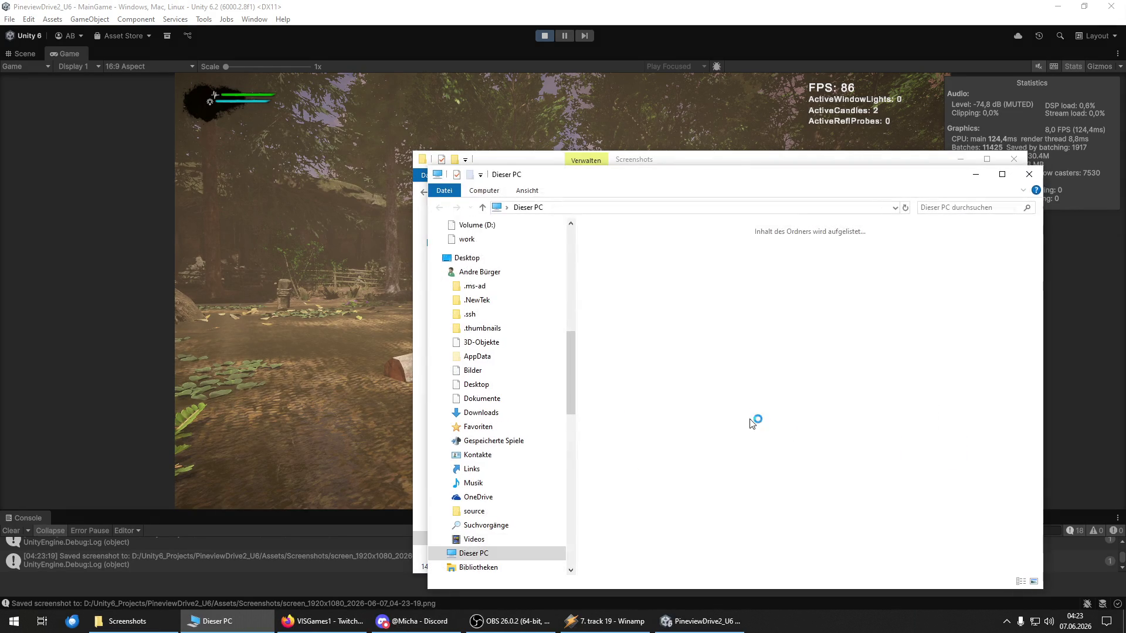